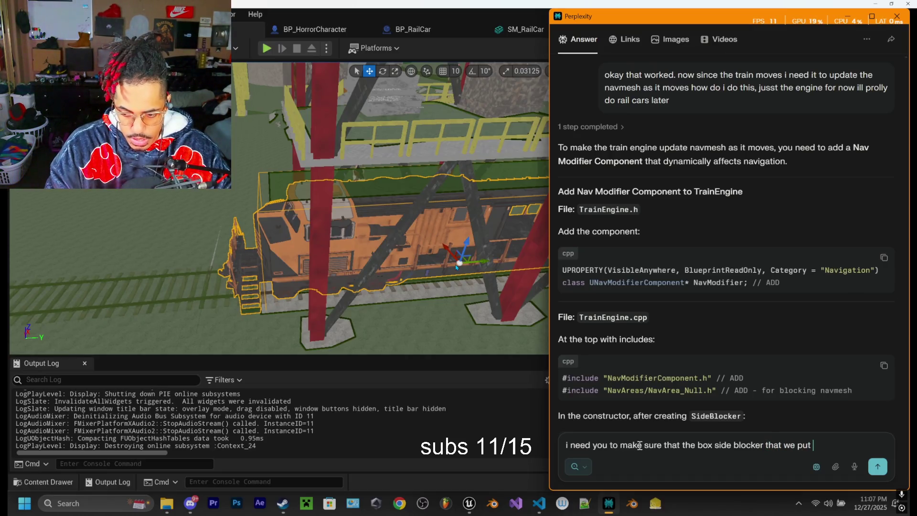
Step: Ask Perplexity to make only the SideBlocker box affect the navmesh, with navigation unchecked on the train mesh
text(on it the)
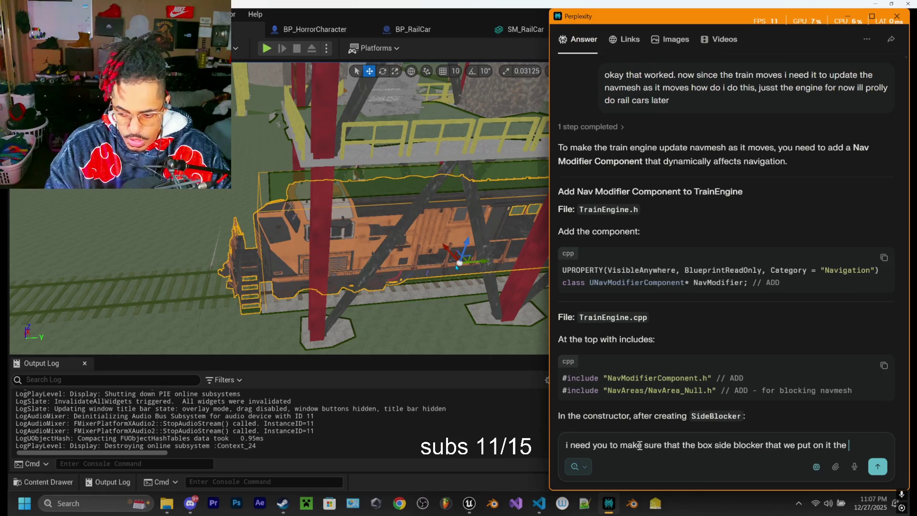
text(on)
text(ly thing )
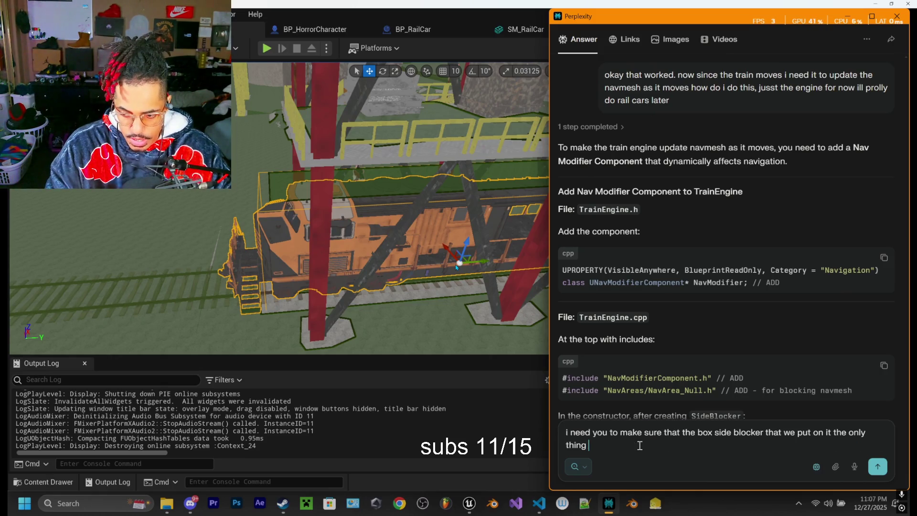
text(that m)
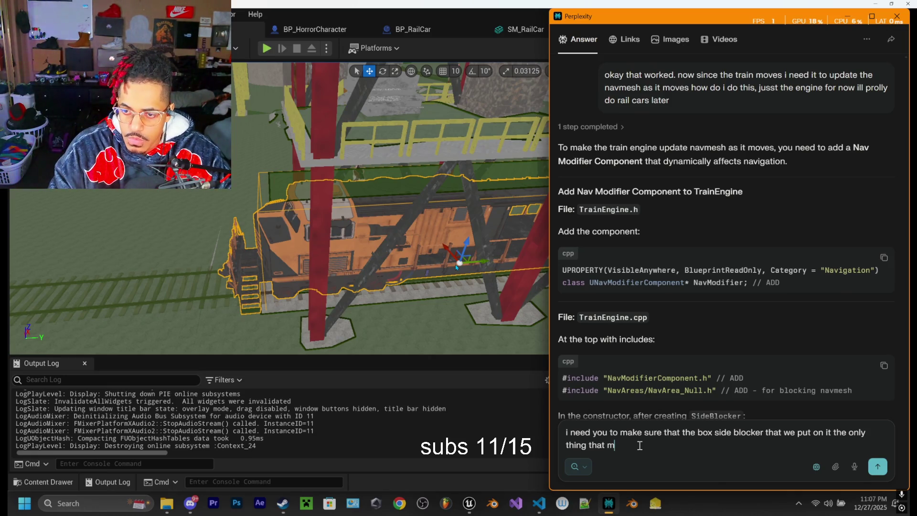
text(akedyna)
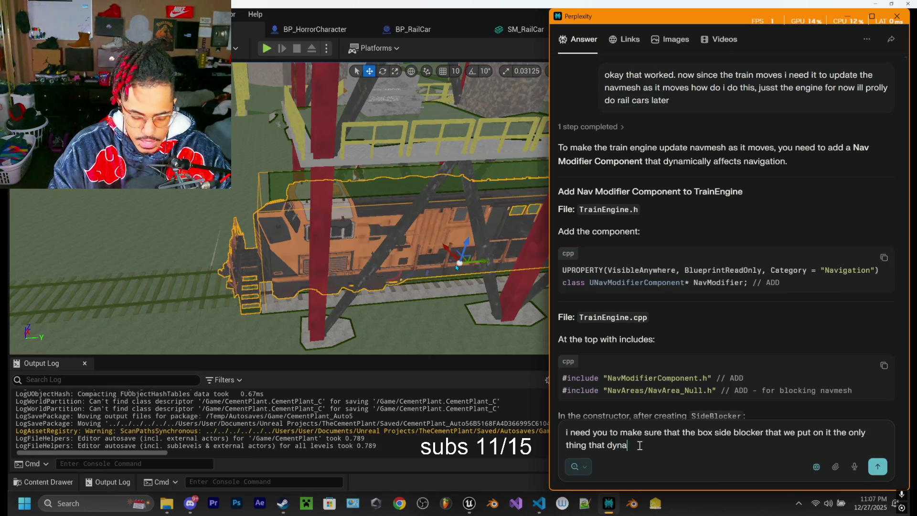
text(ally eff)
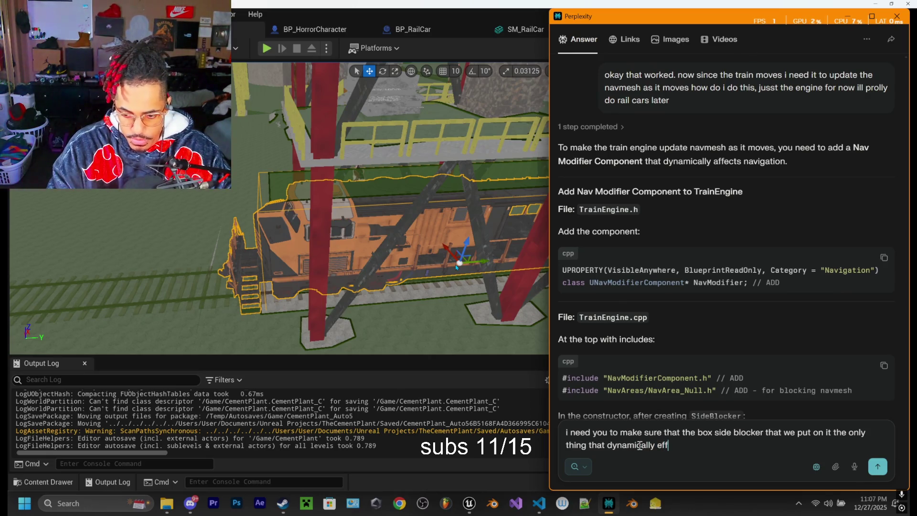
text(ects the nav)
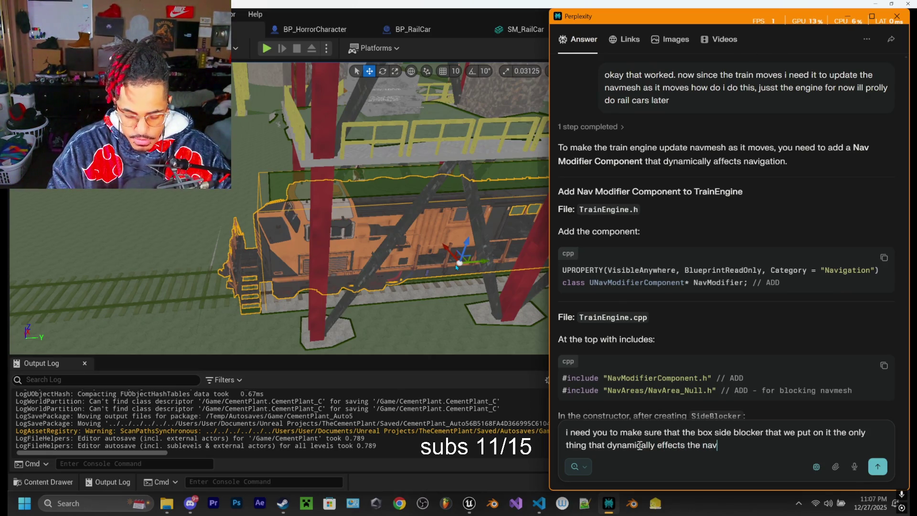
text(igation.)
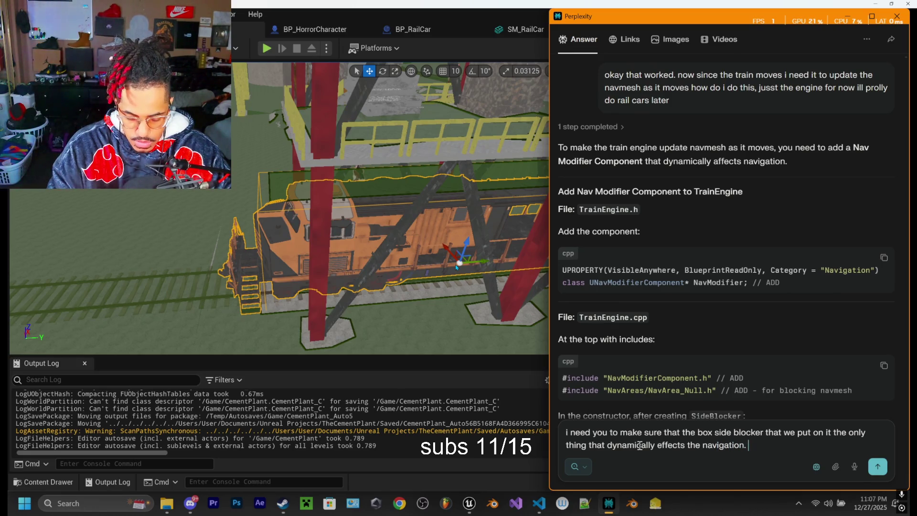
text(it cant)
text( be the )
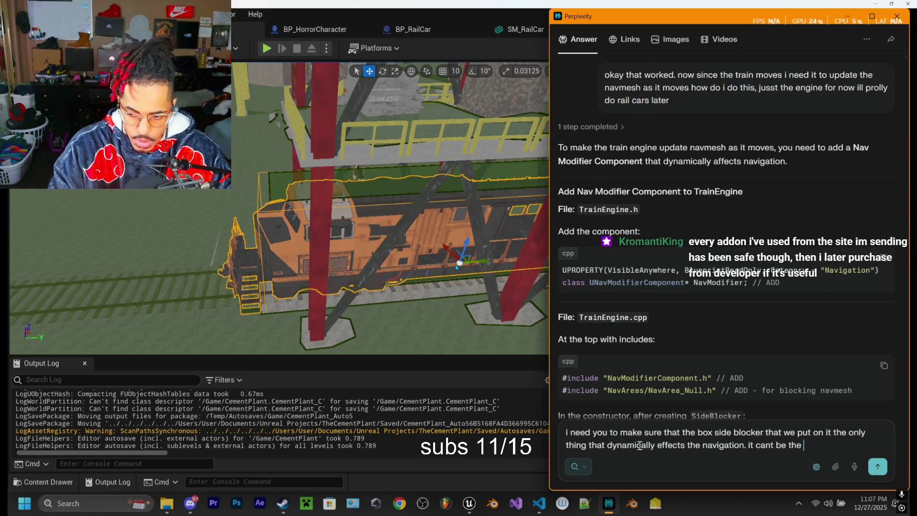
text(whorain)
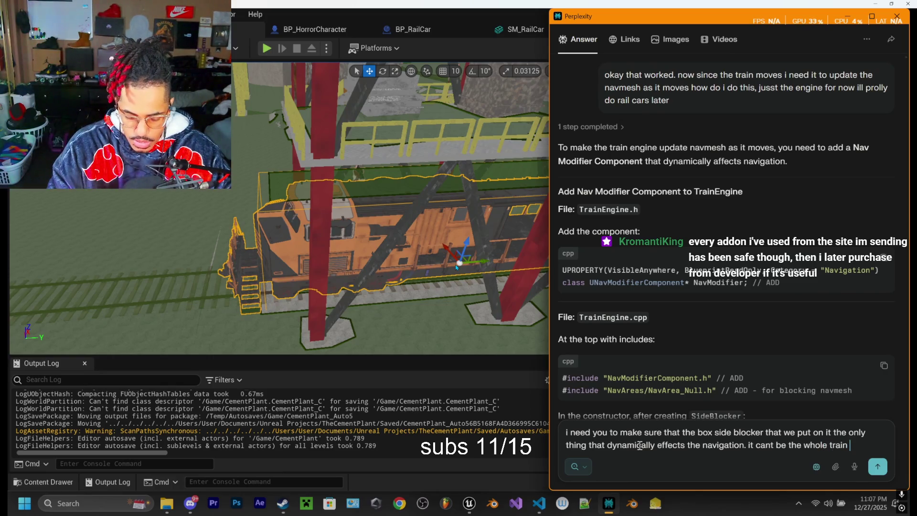
text(it h)
text(as to be ju)
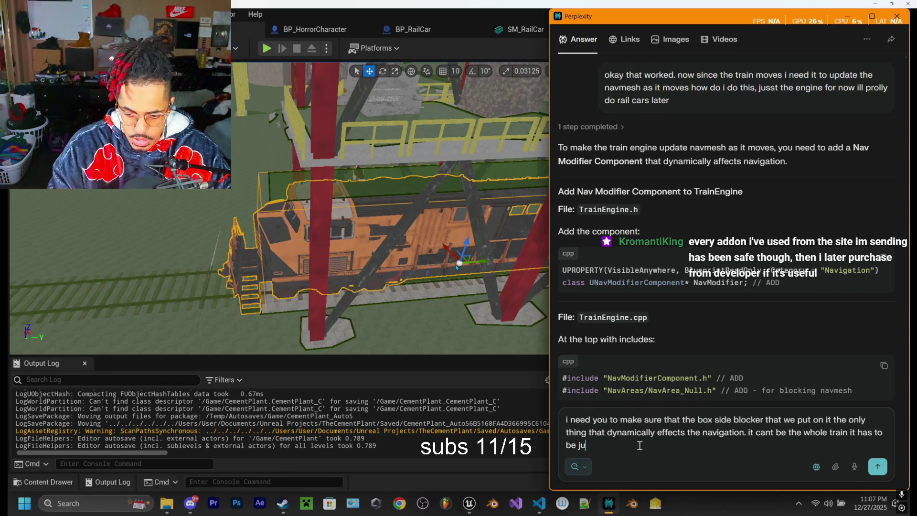
text(e box.)
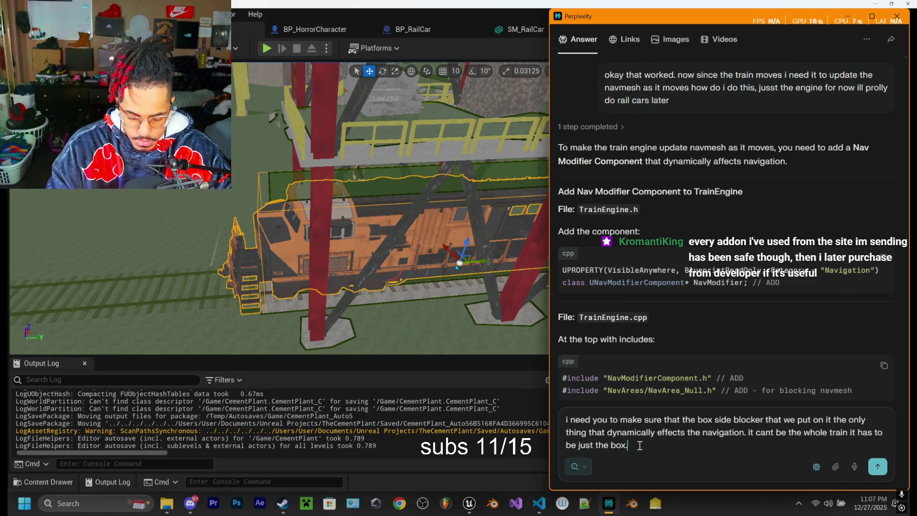
text( because)
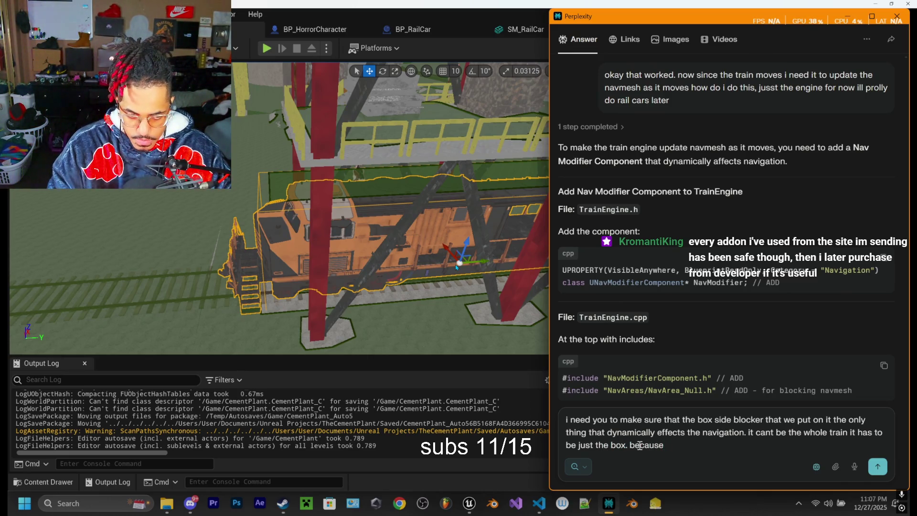
text( that)
text(s why i)
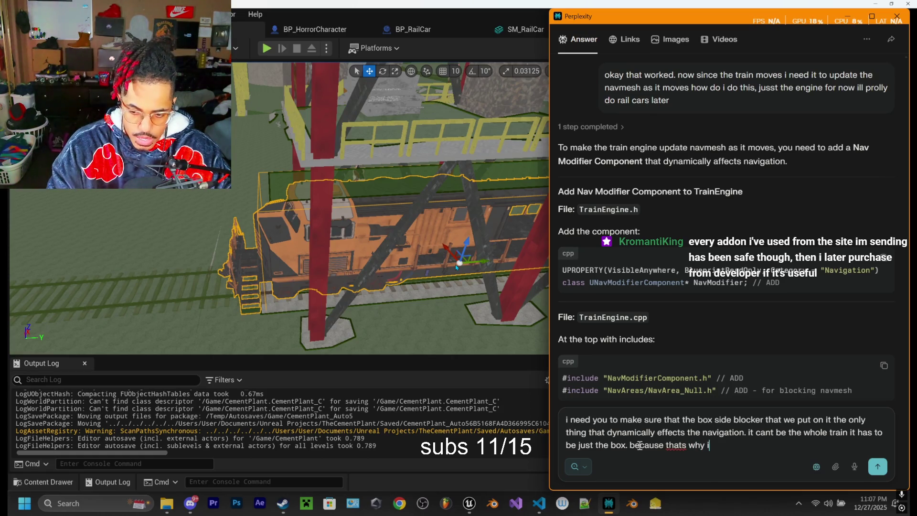
text(ok)
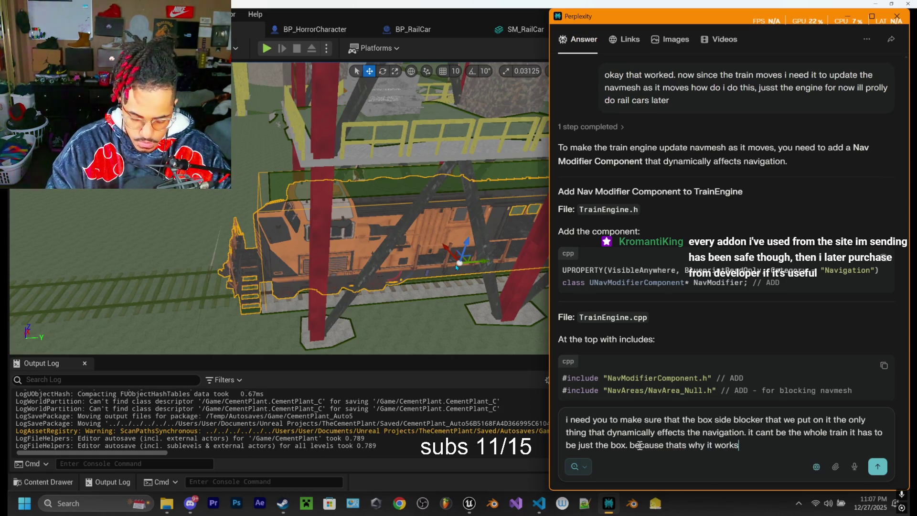
text( see th)
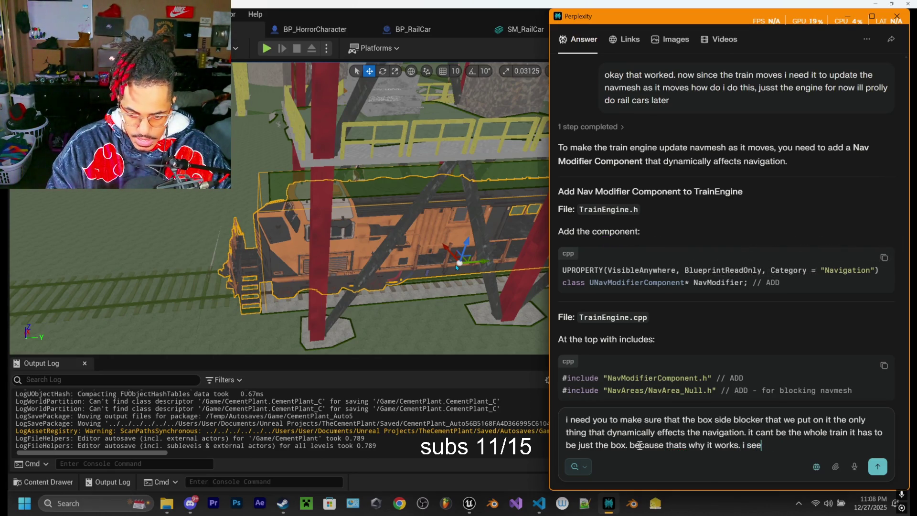
key(BackSpace)
key(BackSpace)
key(BackSpace)
text(the )
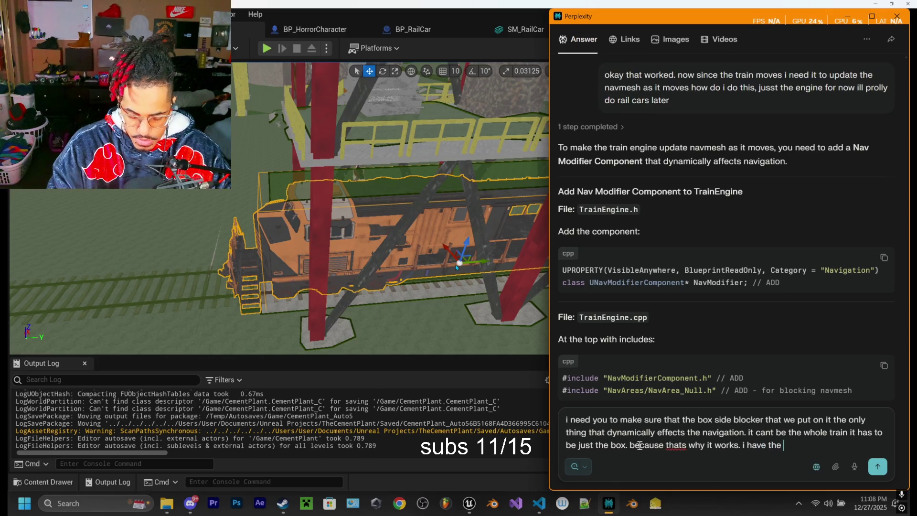
text(can effect un)
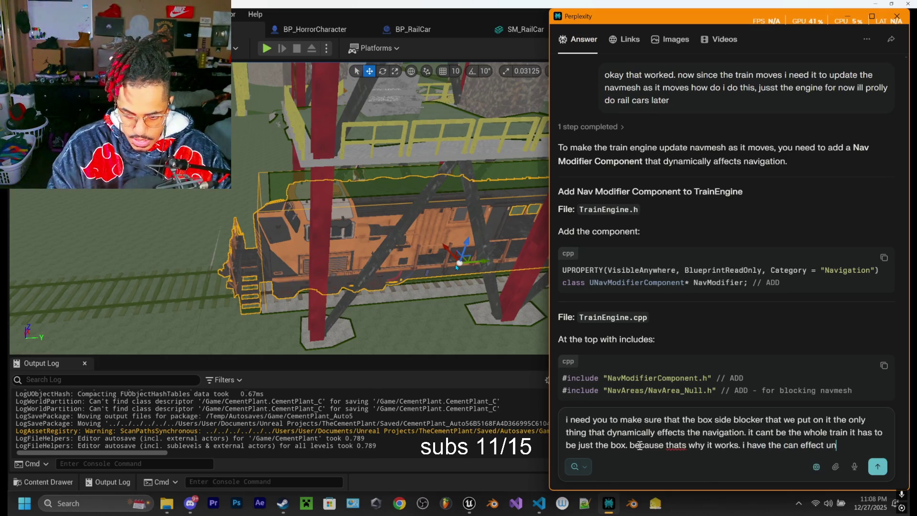
text(checked for the )
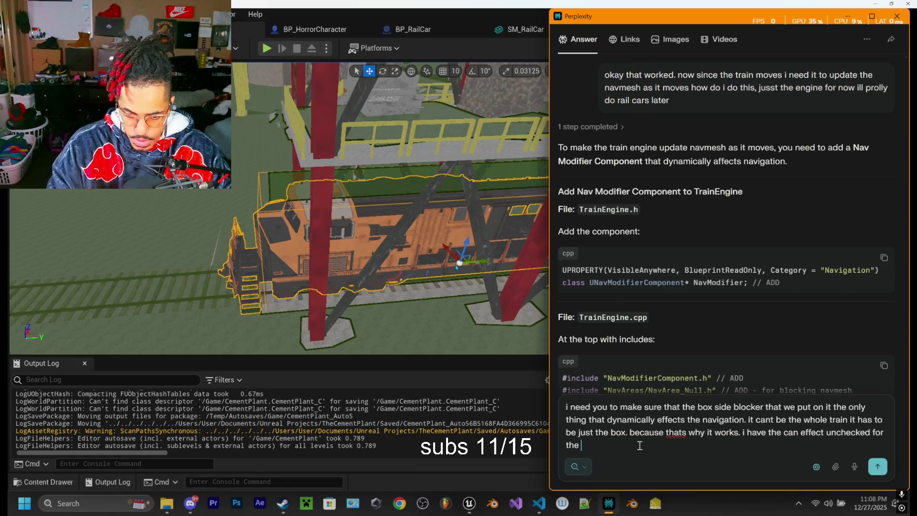
text(train mesh)
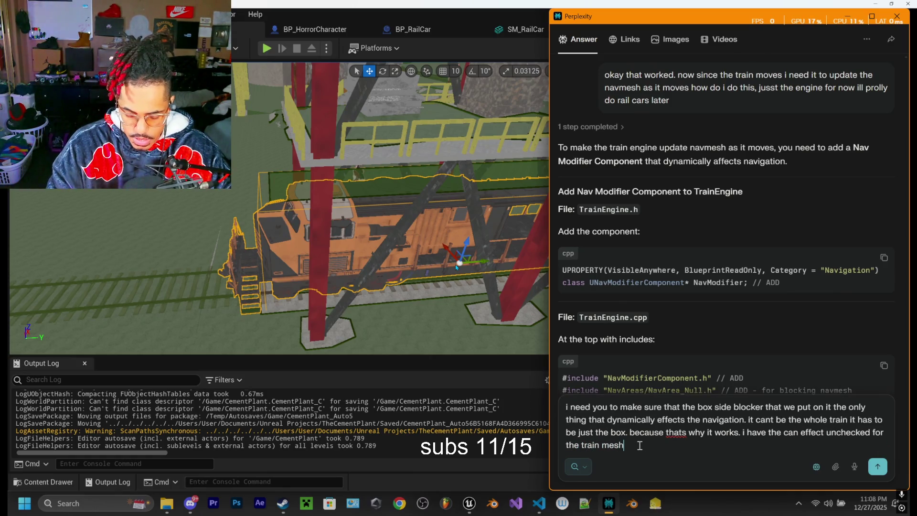
text(, but that b)
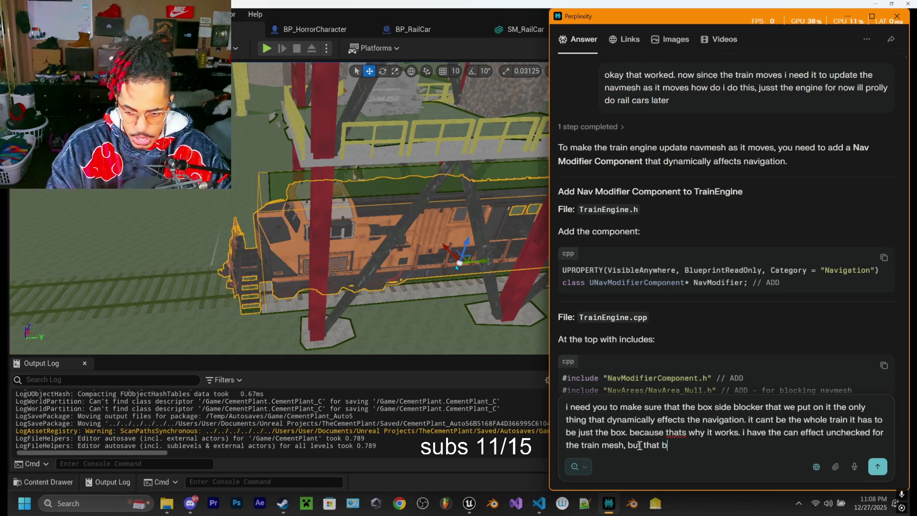
text(ox effecg)
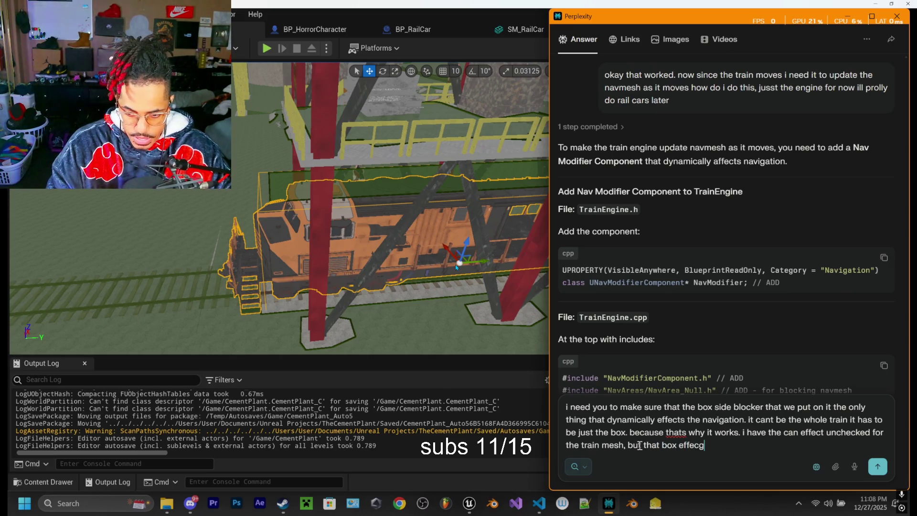
key(BackSpace)
text(ts the )
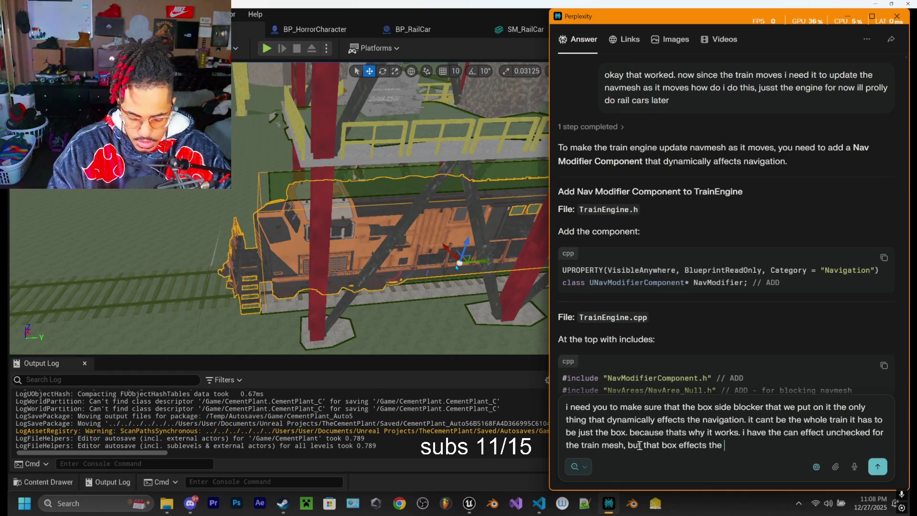
text(navmesh so)
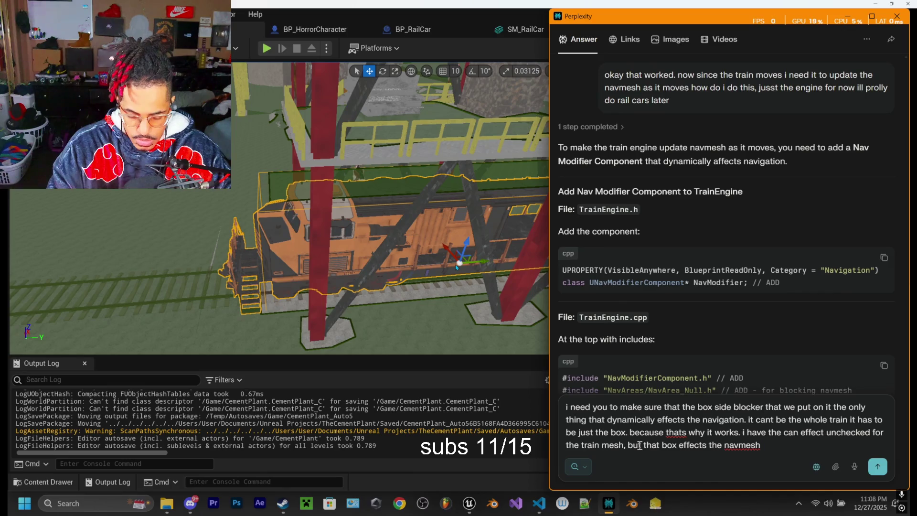
text( wee need)
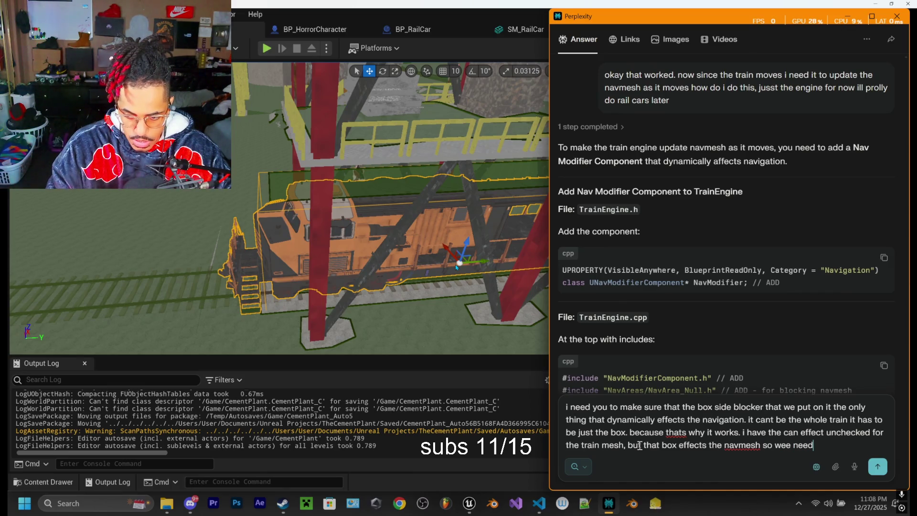
text( to keep this)
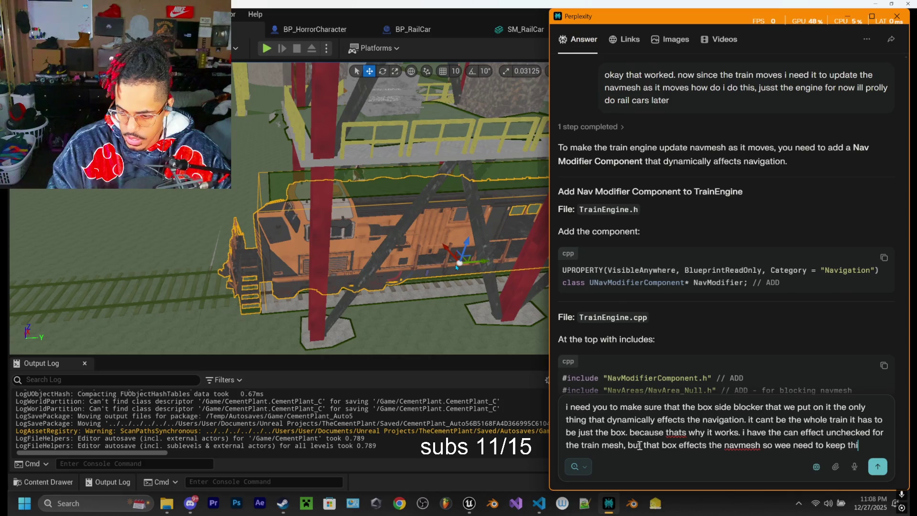
text( in)
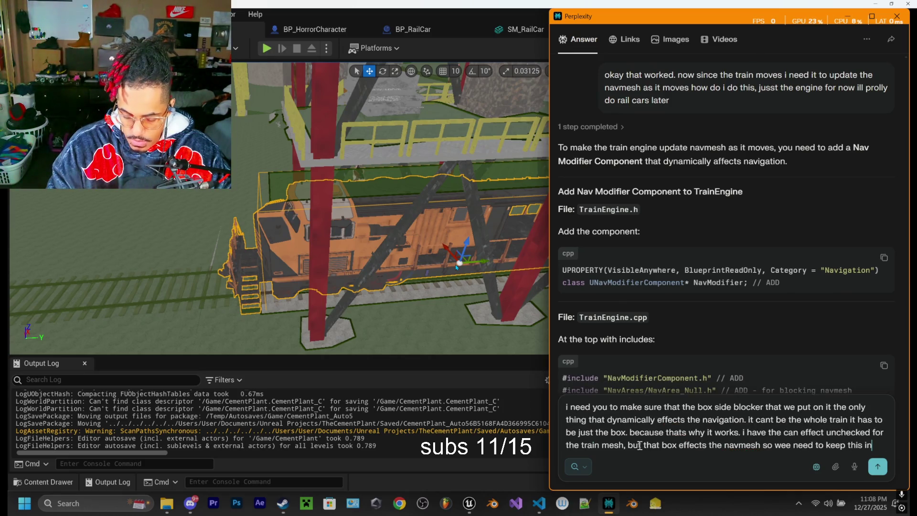
text( mind for this to work.)
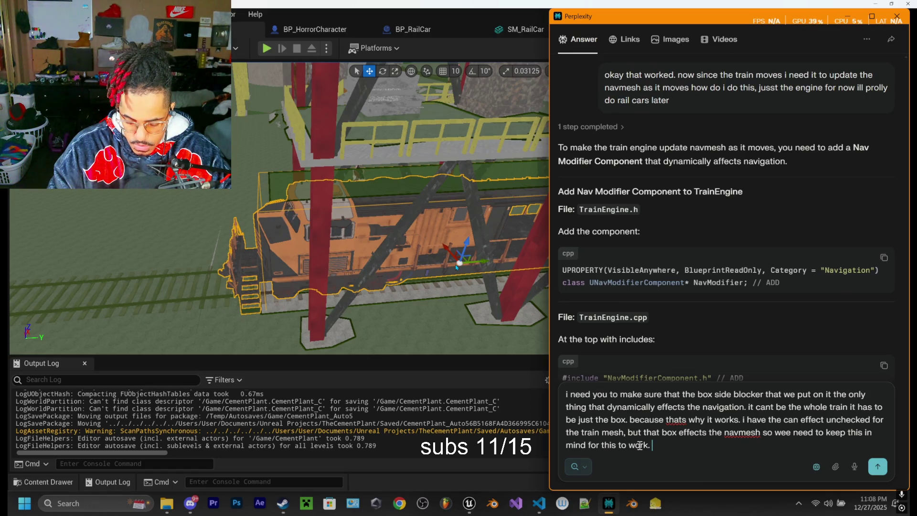
key(Return)
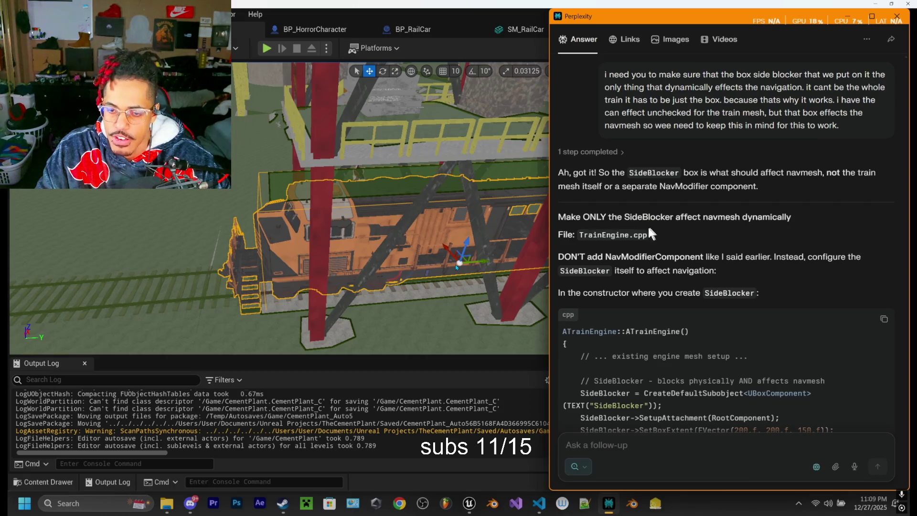
Step: Select the SideBlocker lines SetCanEverAffectNavigation(true) and bDynamicObstacle = true in the answer's code block
scroll(640, 215, down, 1)
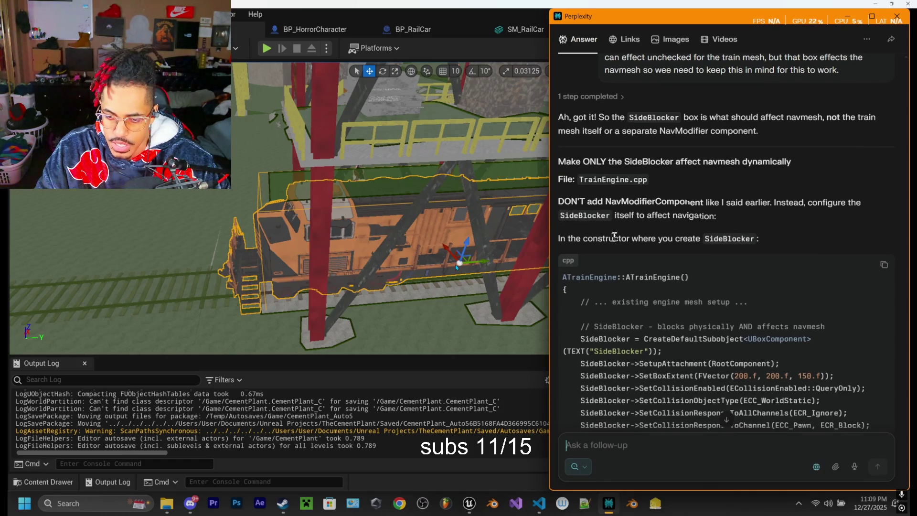
scroll(616, 199, down, 1)
scroll(617, 198, down, 2)
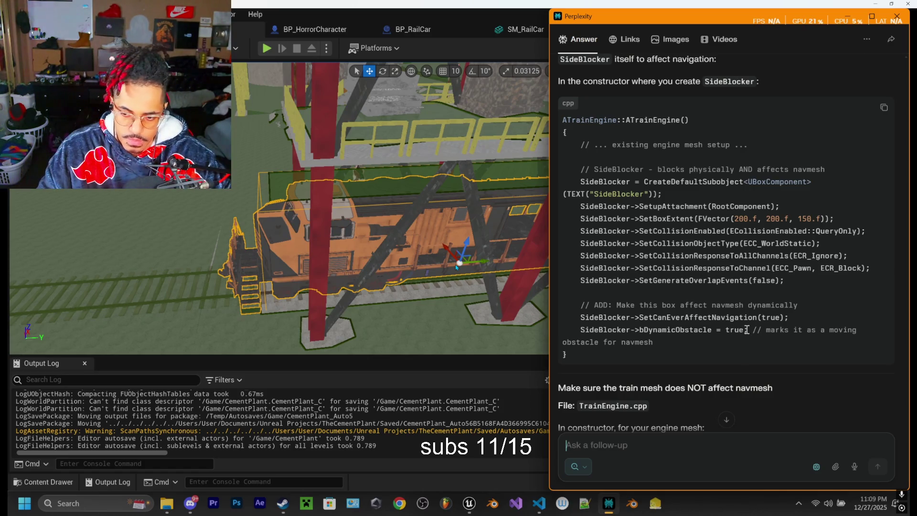
drag(747, 331, 581, 316)
key(ctrl+c)
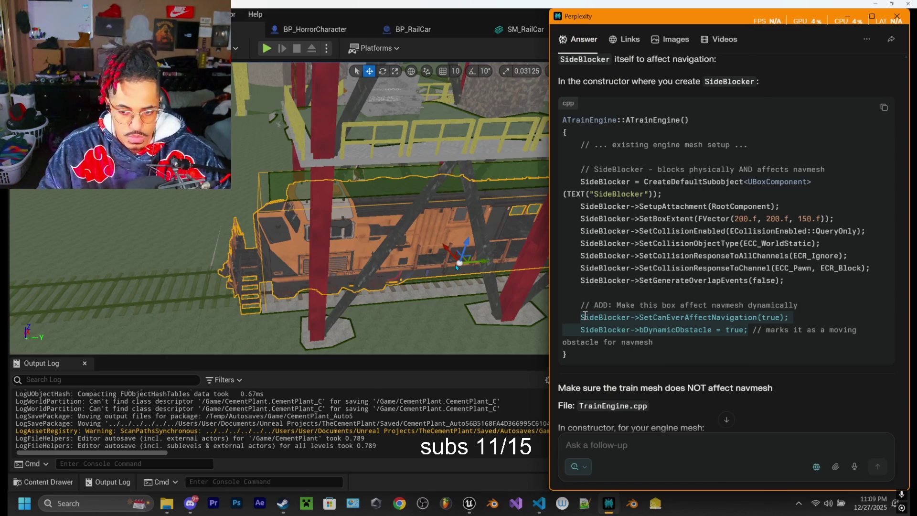
Step: Paste the SideBlocker navigation lines on a new line after SetGenerateOverlapEvents(false) in TrainEngine.cpp
click(539, 503)
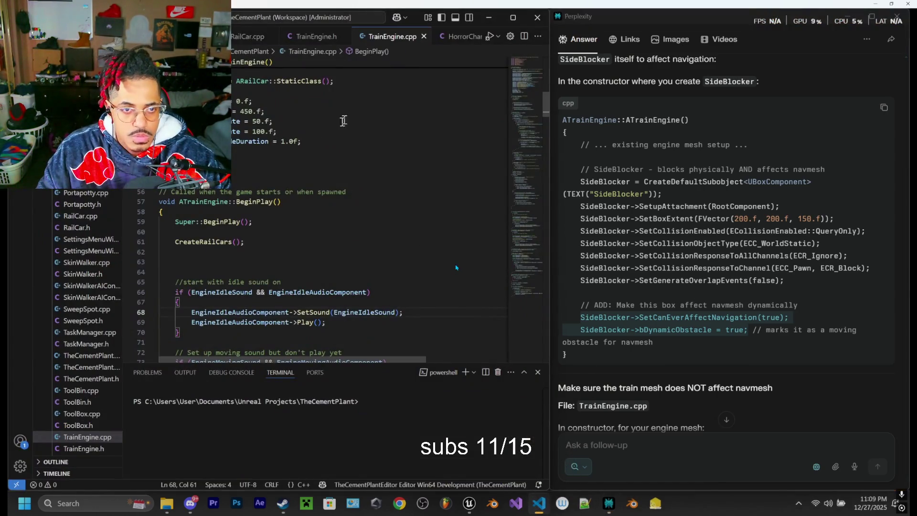
scroll(353, 185, up, 4)
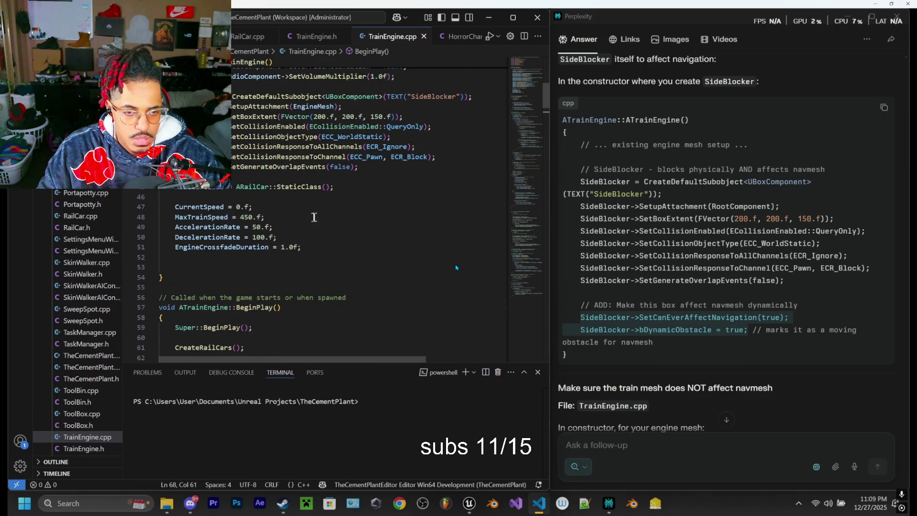
click(366, 170)
key(Return)
key(Return)
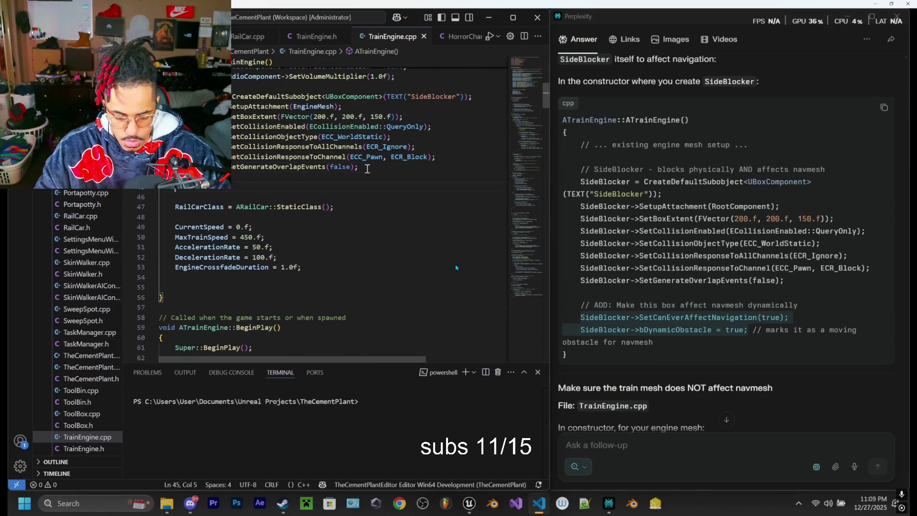
key(ctrl+v)
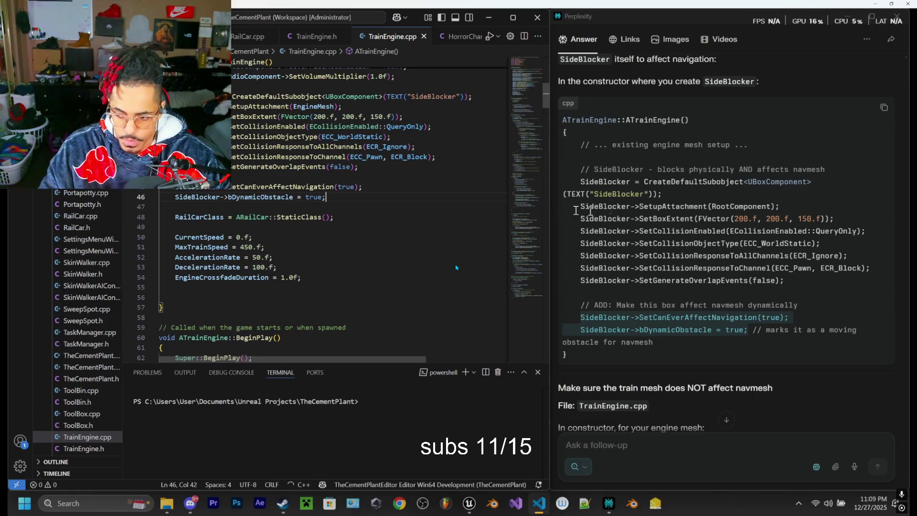
scroll(668, 258, down, 2)
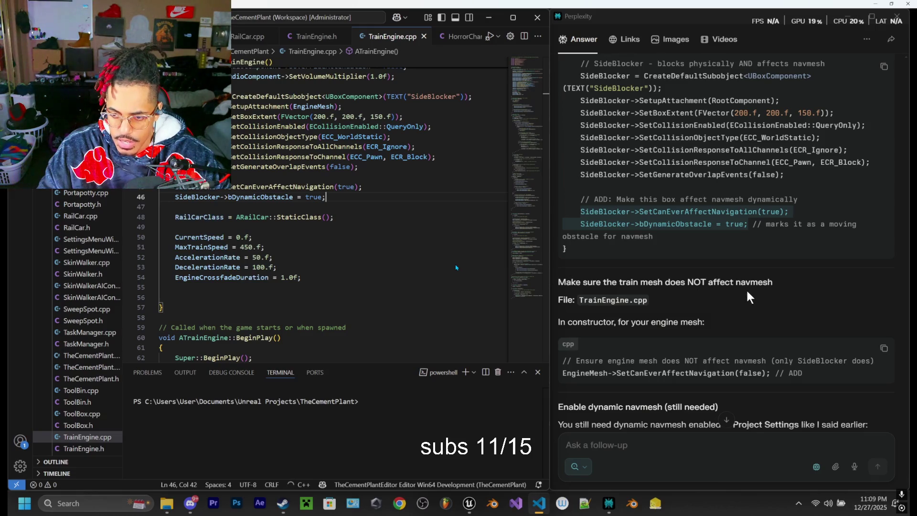
scroll(741, 289, down, 1)
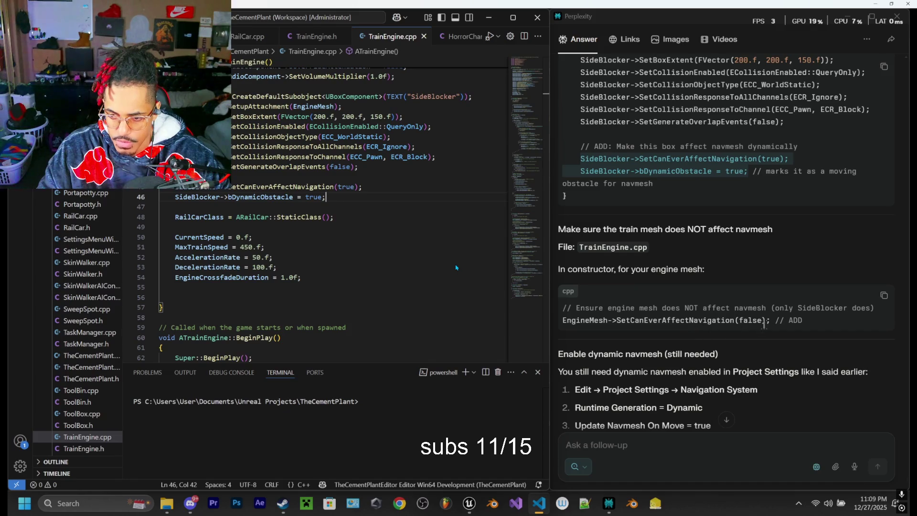
scroll(653, 284, down, 1)
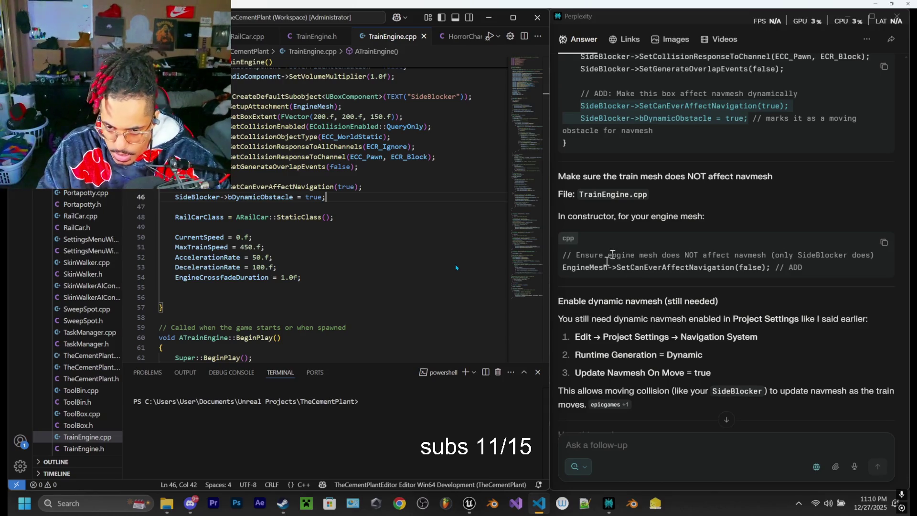
scroll(565, 270, down, 1)
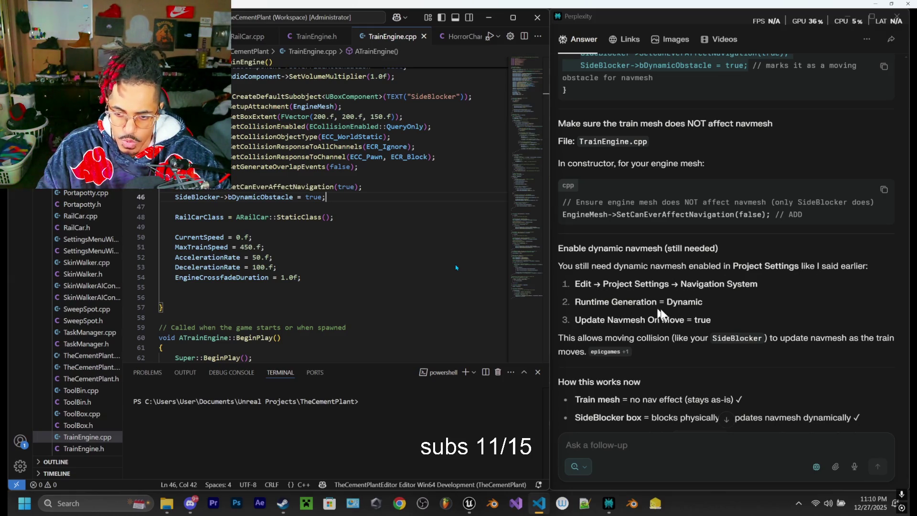
mouse_move(470, 505)
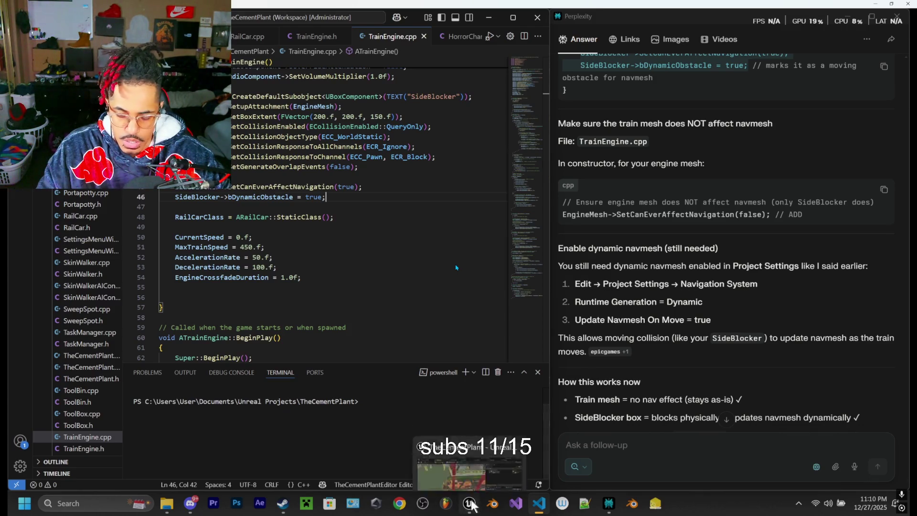
click(471, 505)
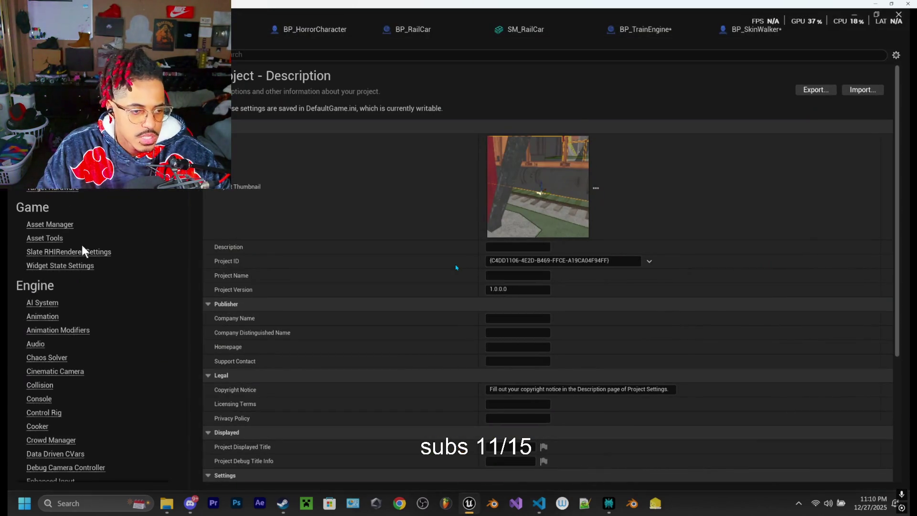
Step: Go to Engine > Navigation System in the Project Settings category list
scroll(83, 242, down, 2)
scroll(84, 239, down, 4)
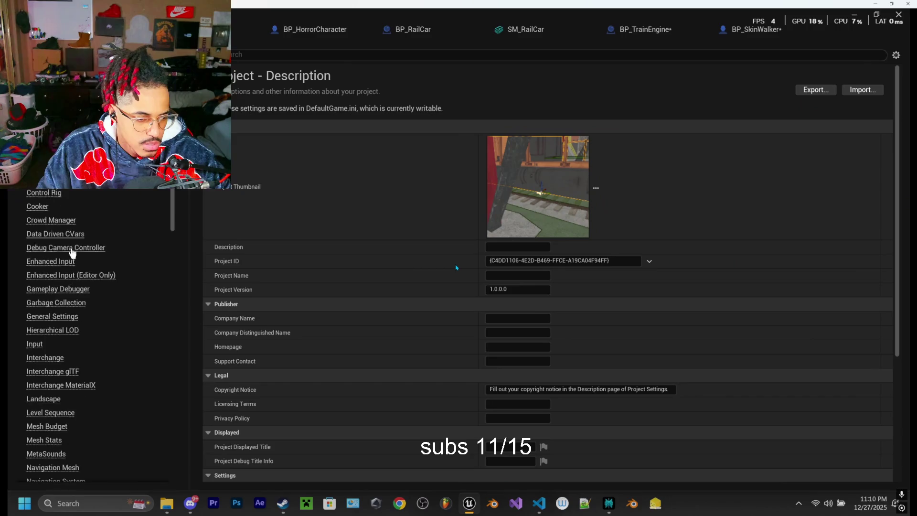
scroll(65, 252, down, 1)
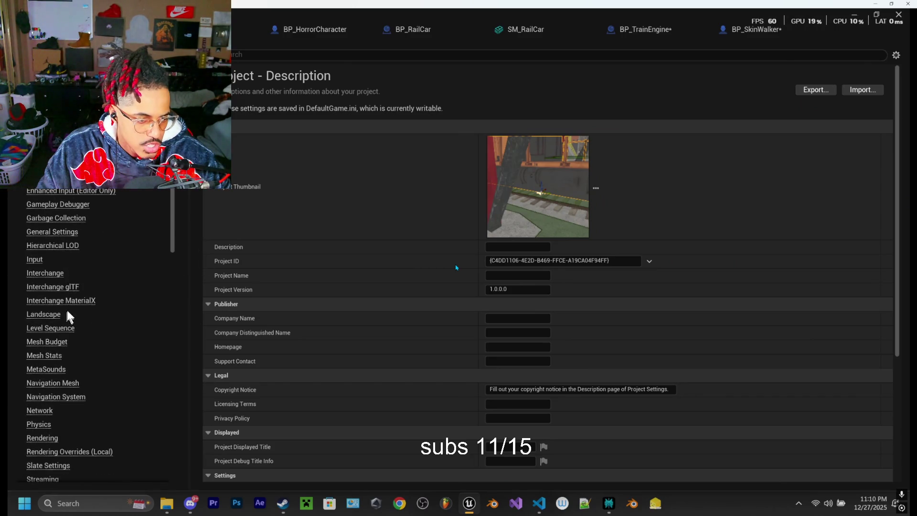
click(56, 400)
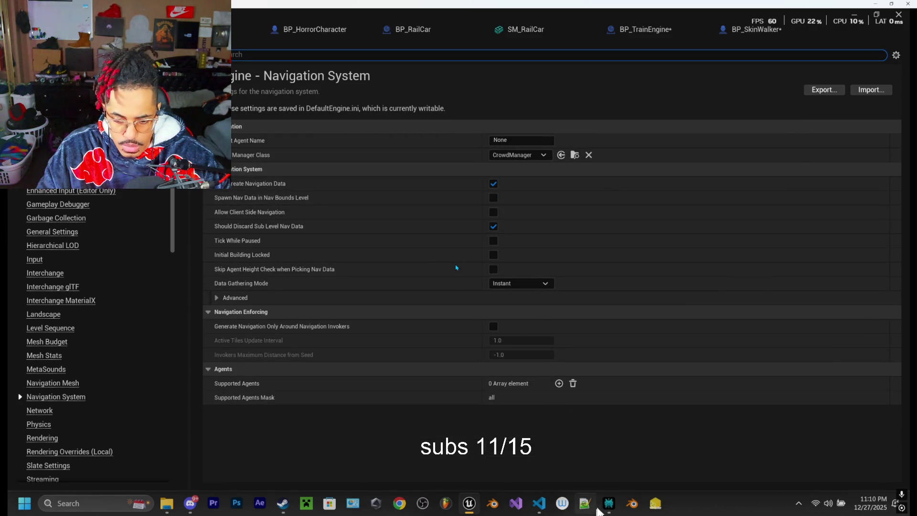
Step: Check the Perplexity answer, then filter the settings for 'runtime'
click(609, 509)
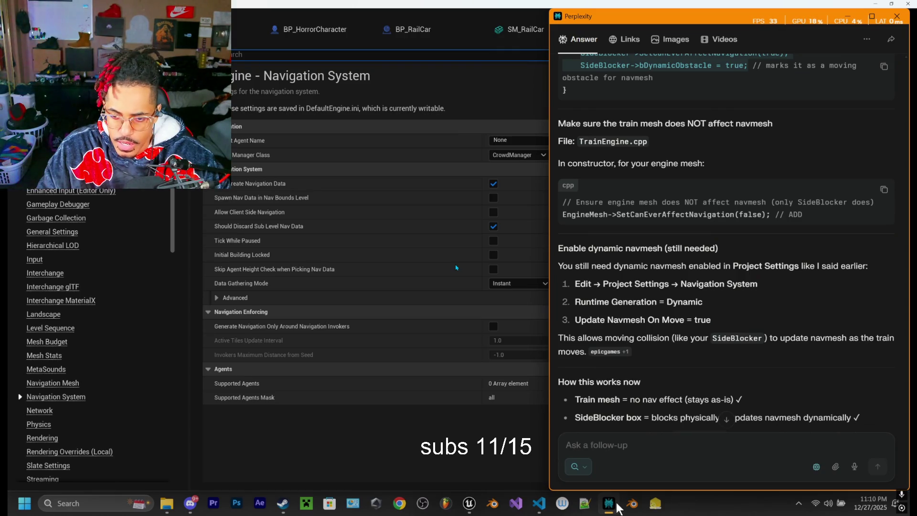
click(617, 505)
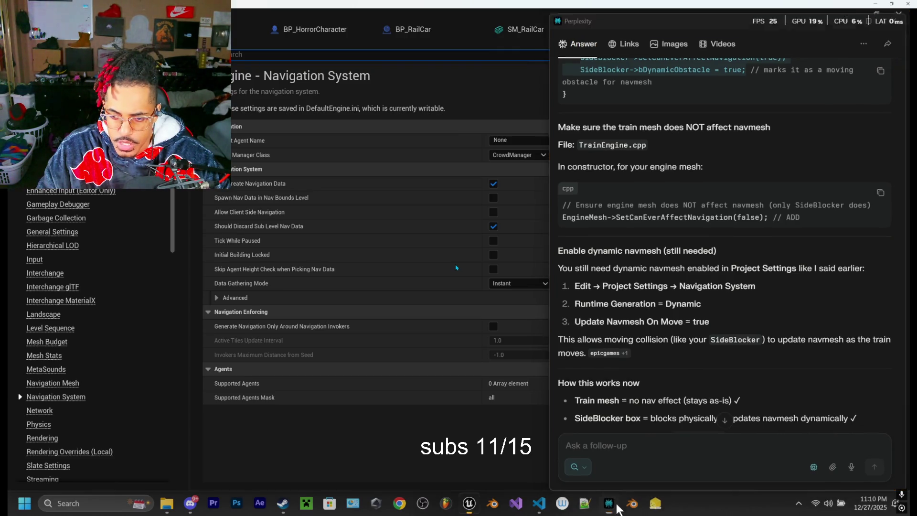
text(runtime)
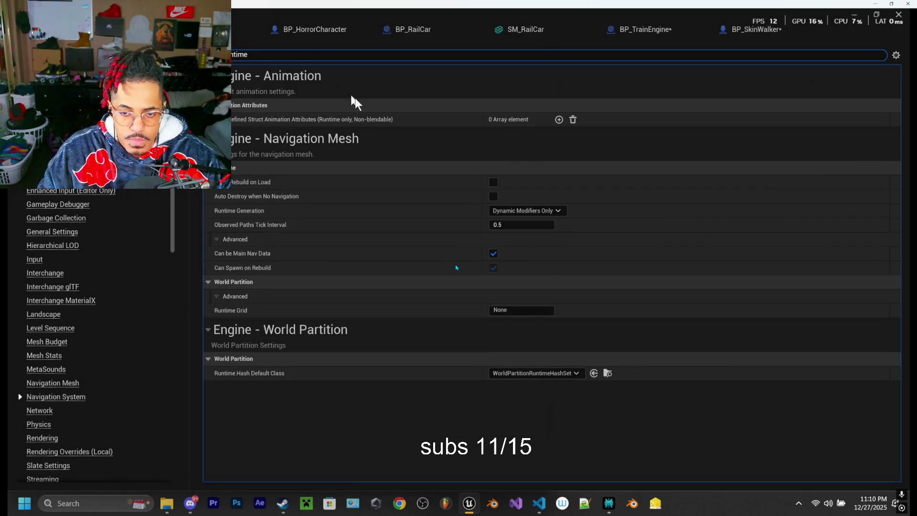
Step: Change Navigation Mesh Runtime Generation to Dynamic, then search the settings for 'update nav'
click(544, 211)
click(516, 241)
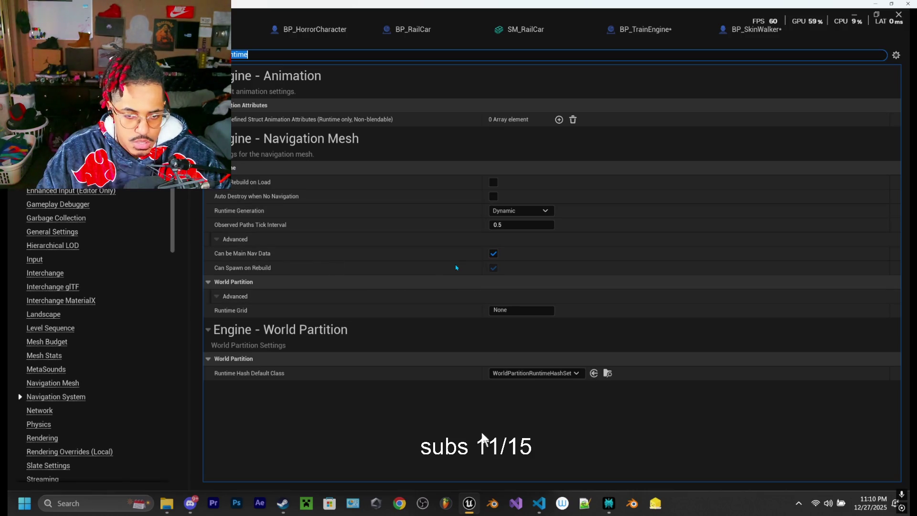
click(608, 504)
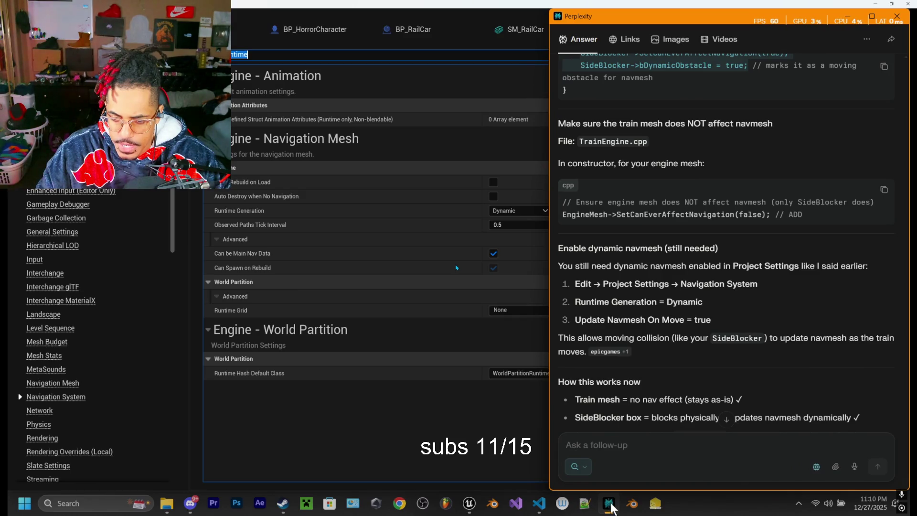
click(609, 505)
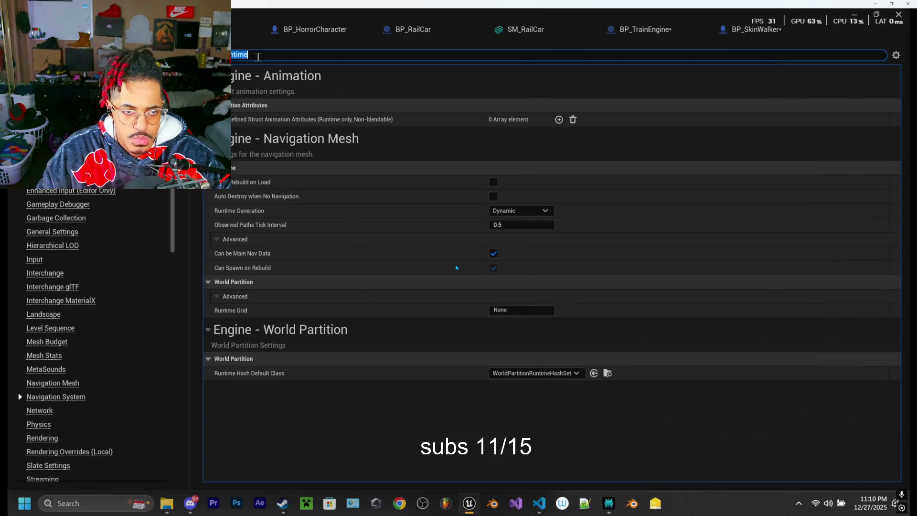
text(date )
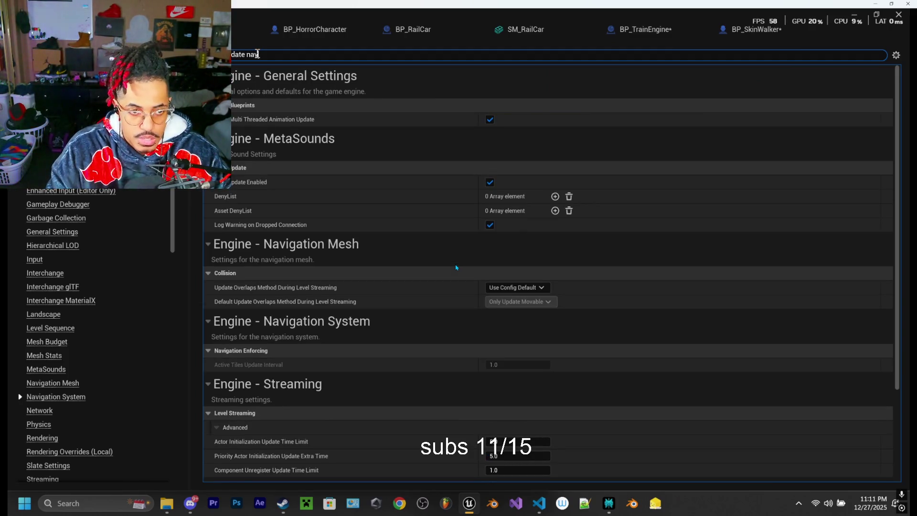
text(nav)
text(ove)
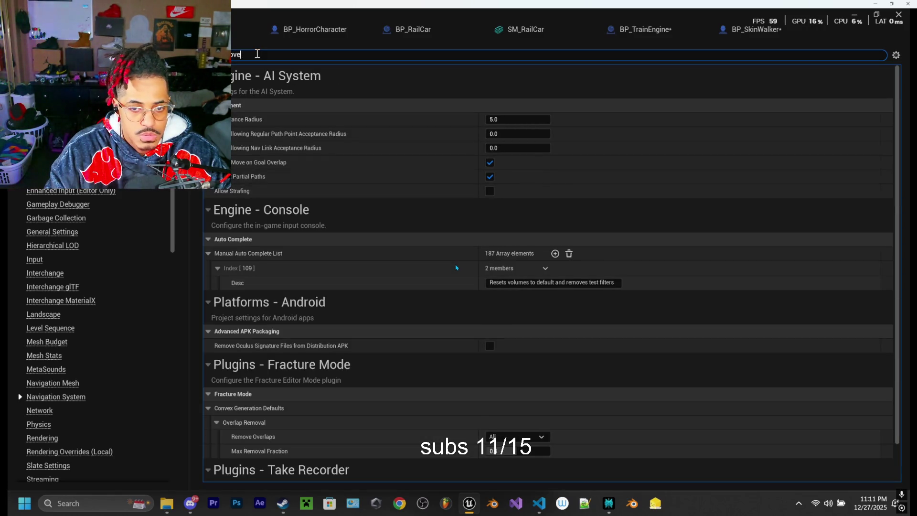
text(e)
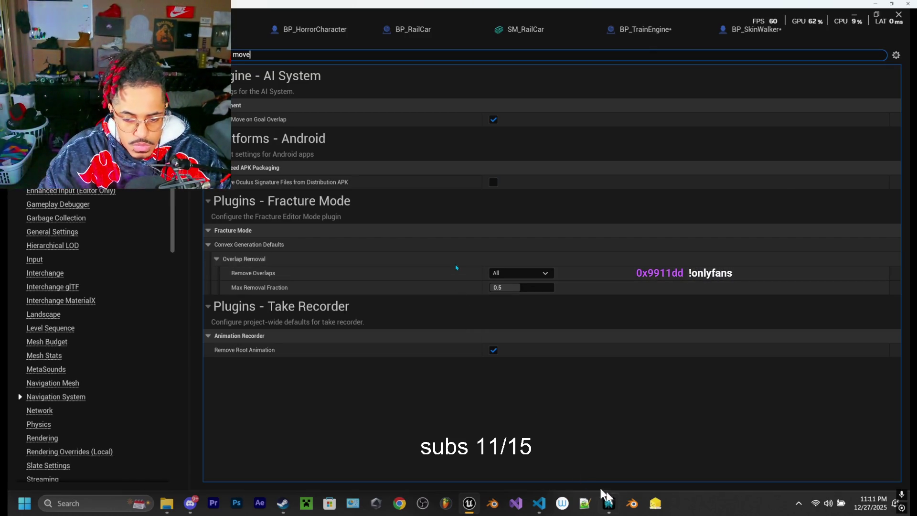
Step: Empty the settings search filter so every Navigation System option reappears
key(ctrl+a)
key(BackSpace)
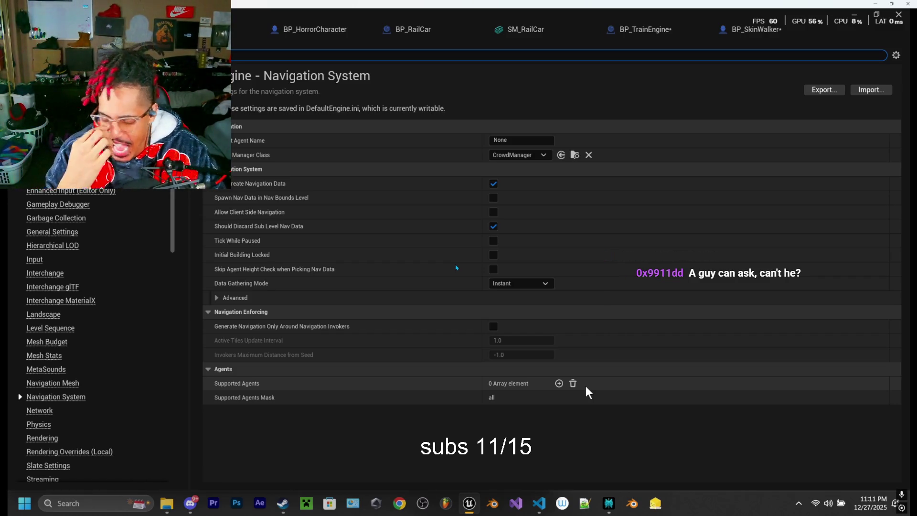
Step: Review the Perplexity answer's How this works now notes and highlight Update Navmesh On Move = true
click(606, 508)
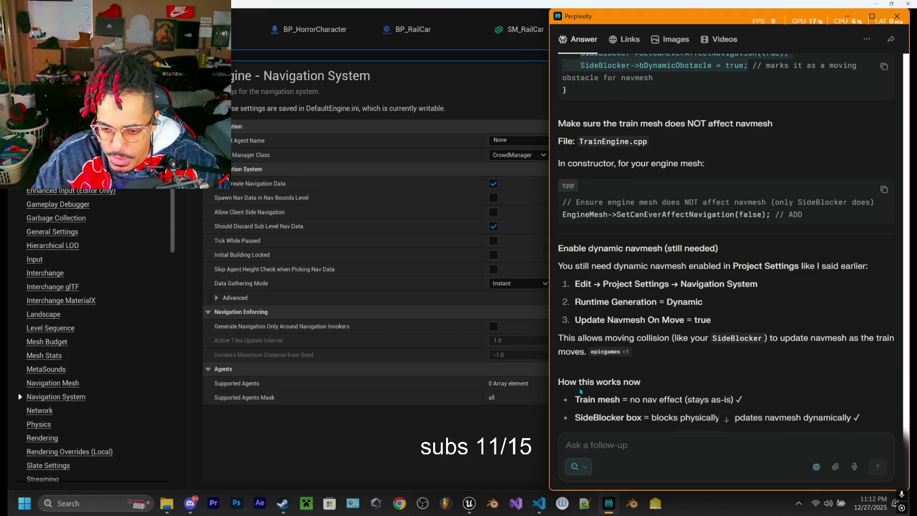
scroll(647, 313, down, 1)
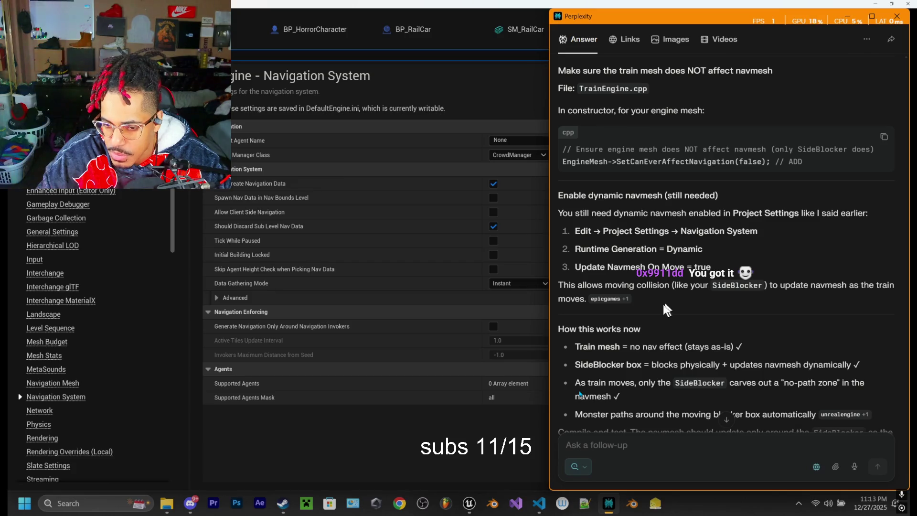
drag(575, 267, 706, 268)
key(ctrl+c)
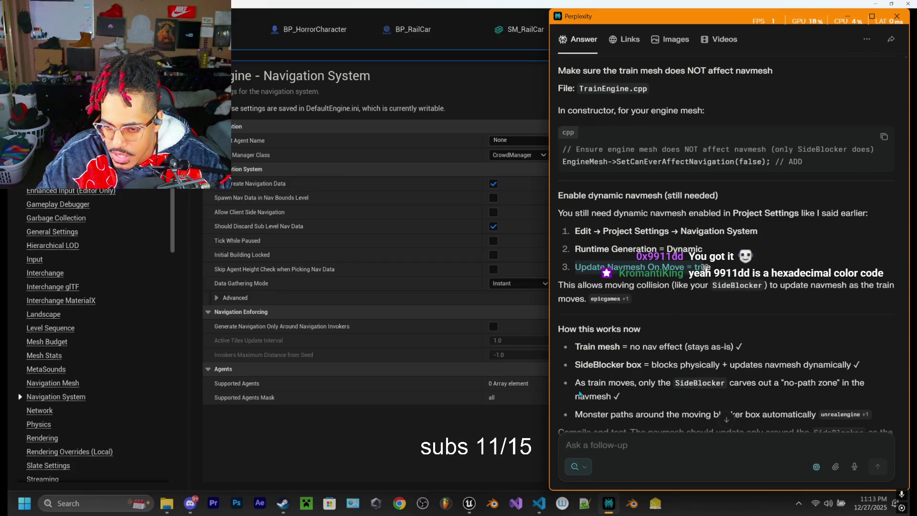
Step: Write a follow-up asking where 'Update Navmesh On Move = true' is, noting version 5.4.1
click(632, 448)
text(i dont see t)
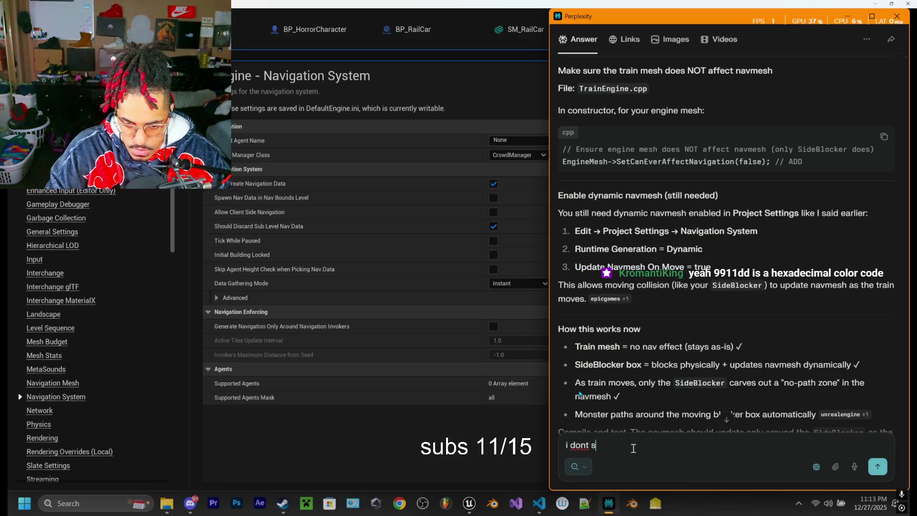
text(his)
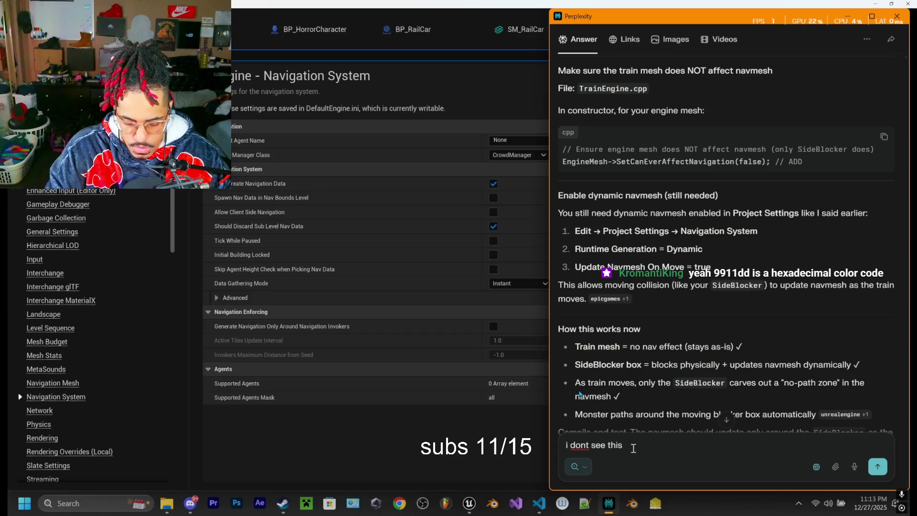
text( where is it)
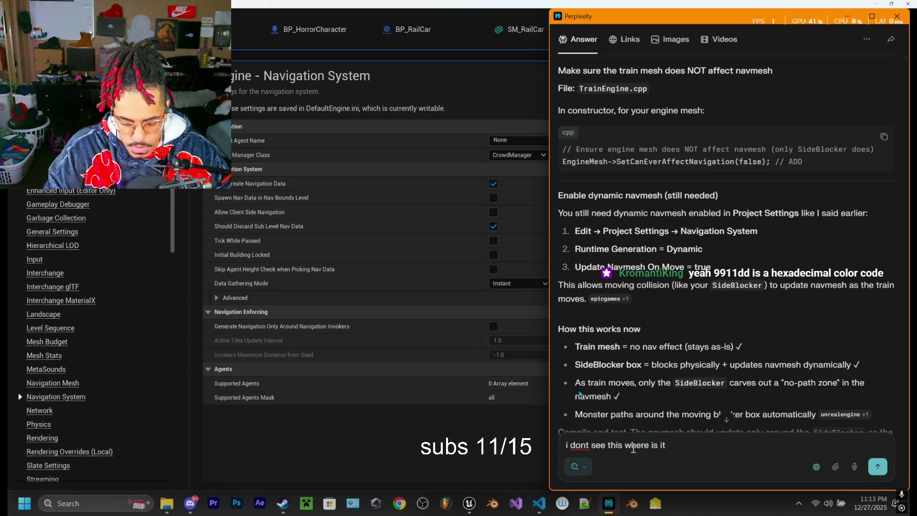
key(ctrl+v)
text(m us)
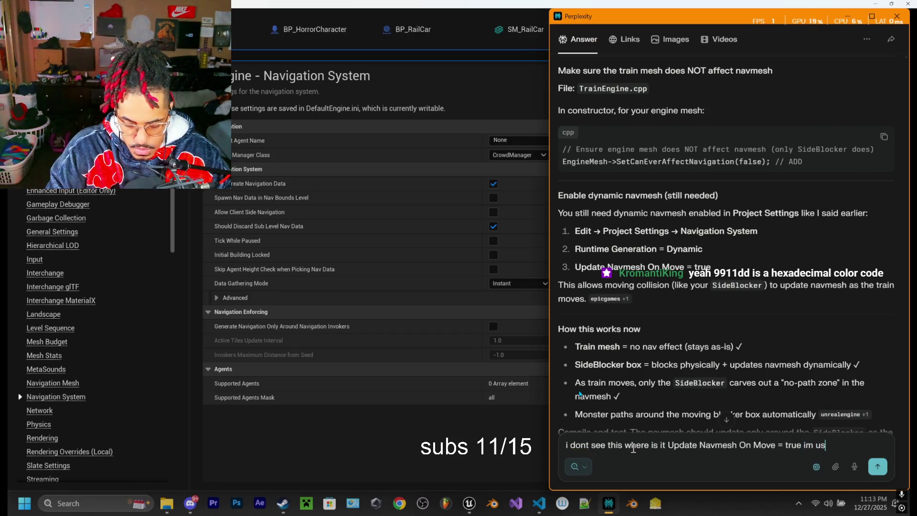
text(ing 5)
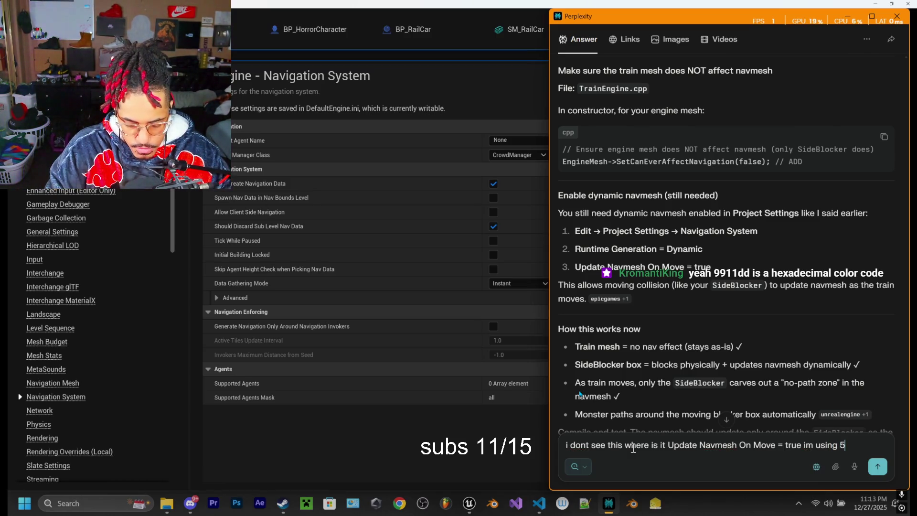
text(.4.1)
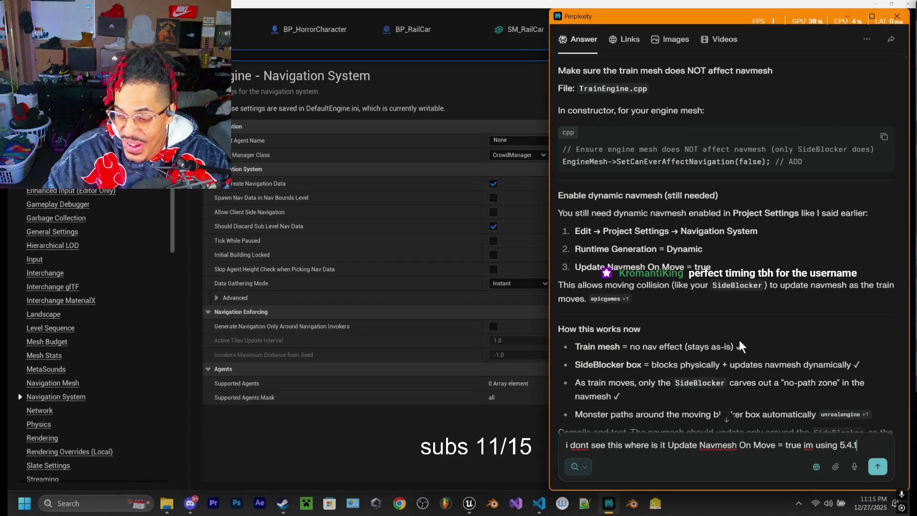
Step: Scroll the Perplexity answer pane down to the bottom
scroll(614, 253, down, 3)
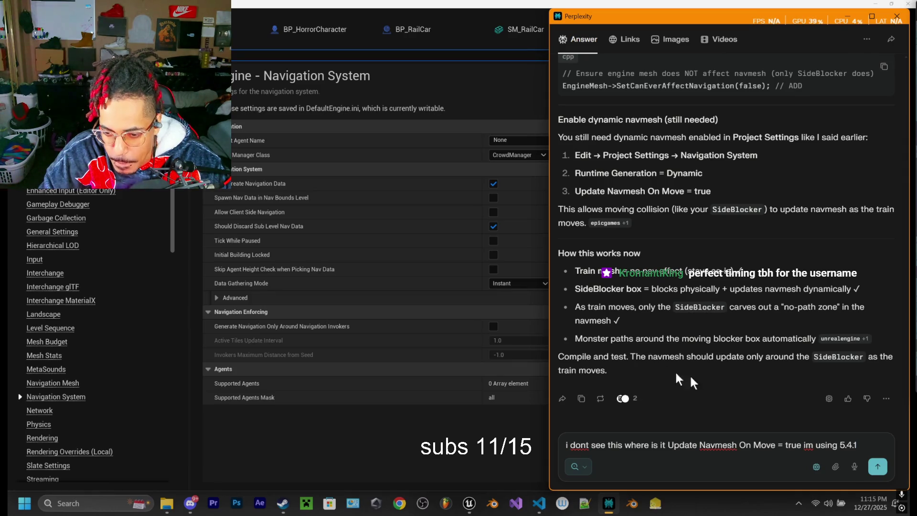
Step: Submit the 5.4.1 Update Navmesh On Move question, then stop the answer from generating
click(874, 463)
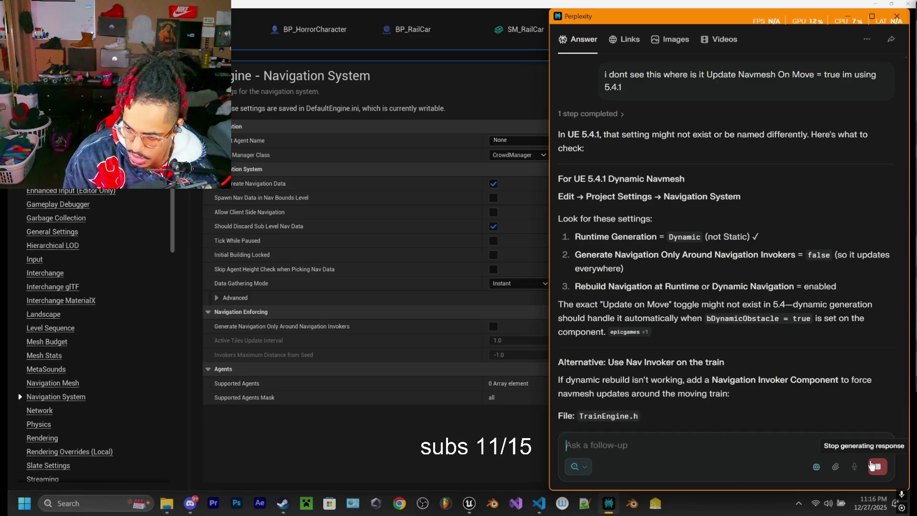
click(870, 465)
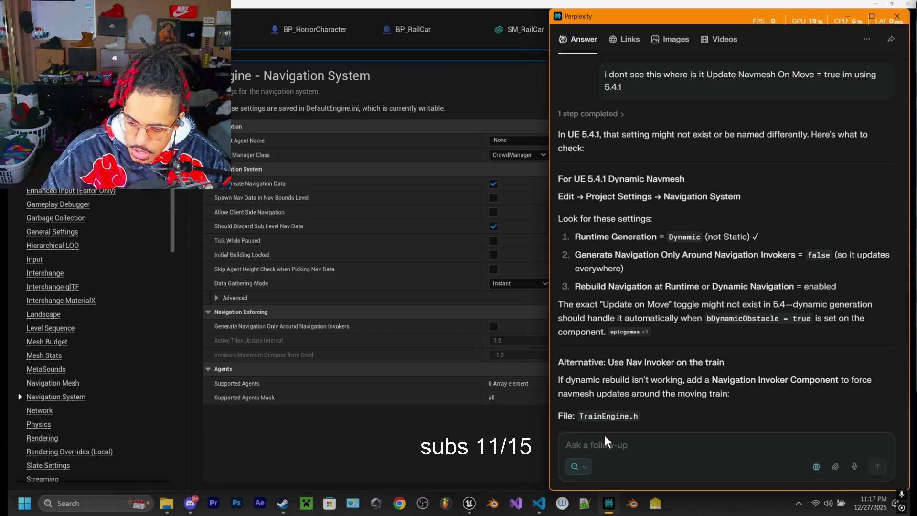
Step: Scroll Perplexity's answer to the TrainEngine.h snippet declaring the UNavigationInvokerComponent NavInvoker property
scroll(611, 323, down, 1)
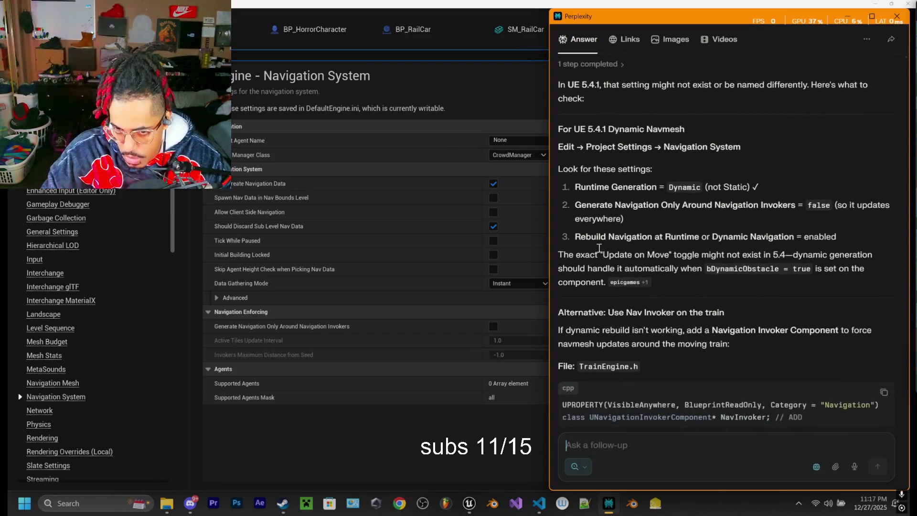
scroll(602, 286, up, 3)
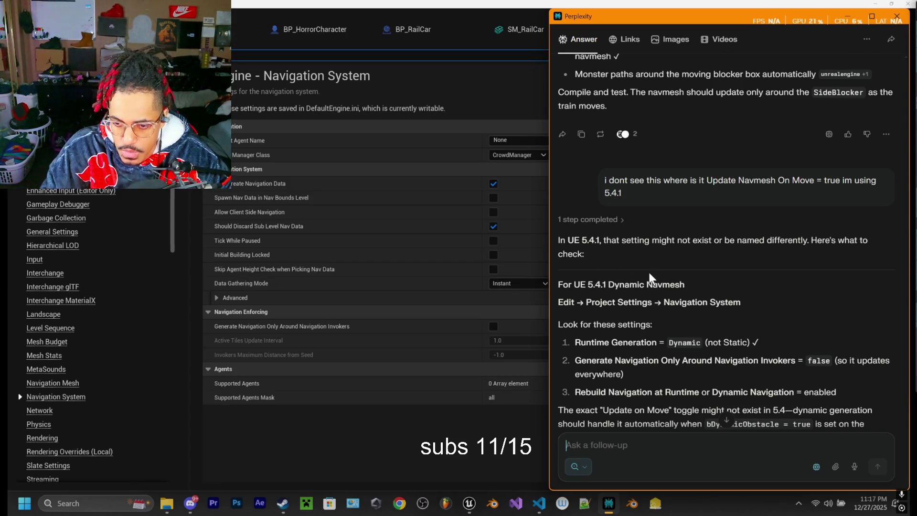
scroll(649, 273, down, 3)
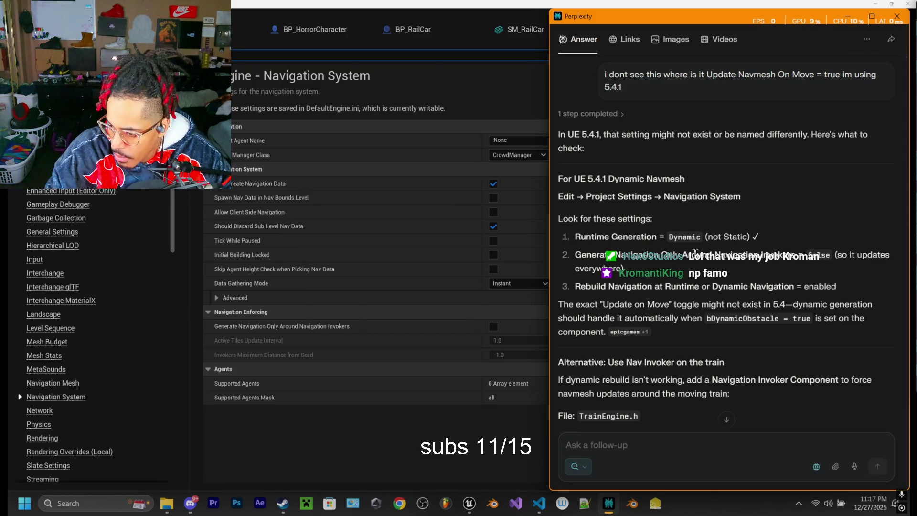
Step: Focus Perplexity's Ask a follow-up field, then switch to Discord's gamedev-chat channel
click(566, 445)
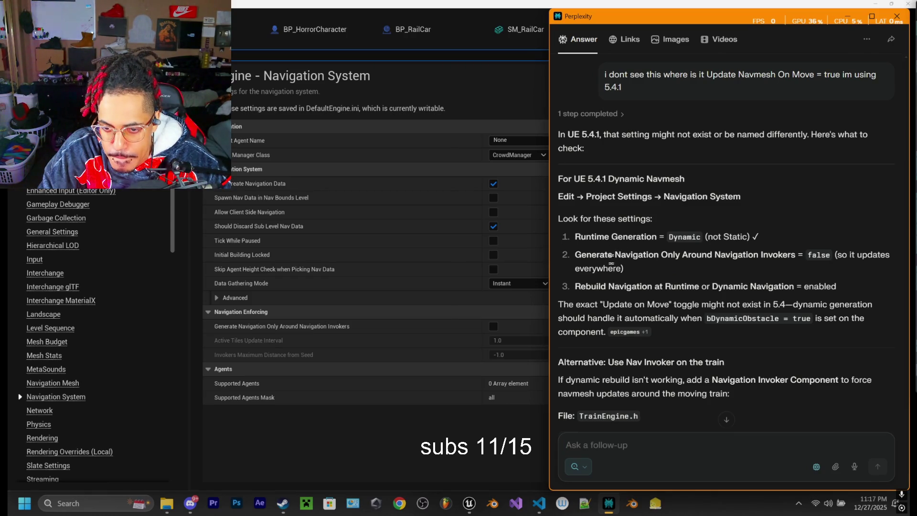
mouse_move(467, 505)
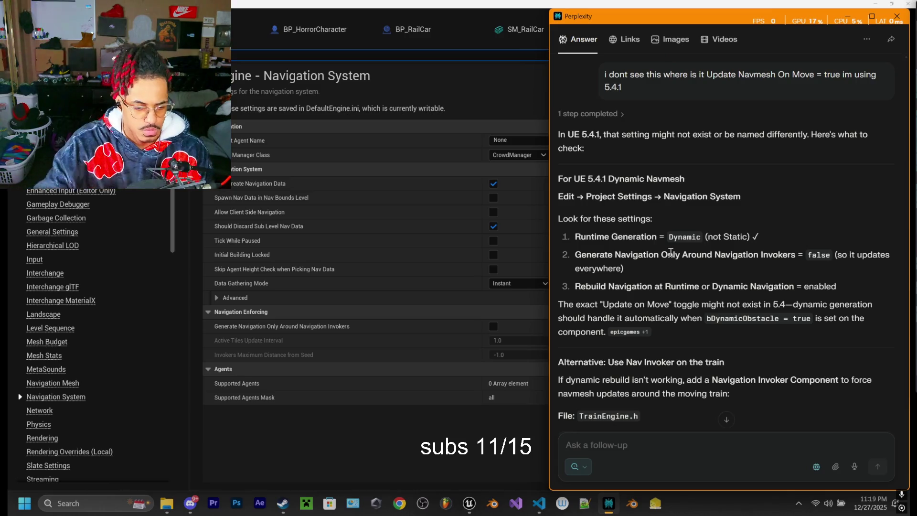
click(190, 504)
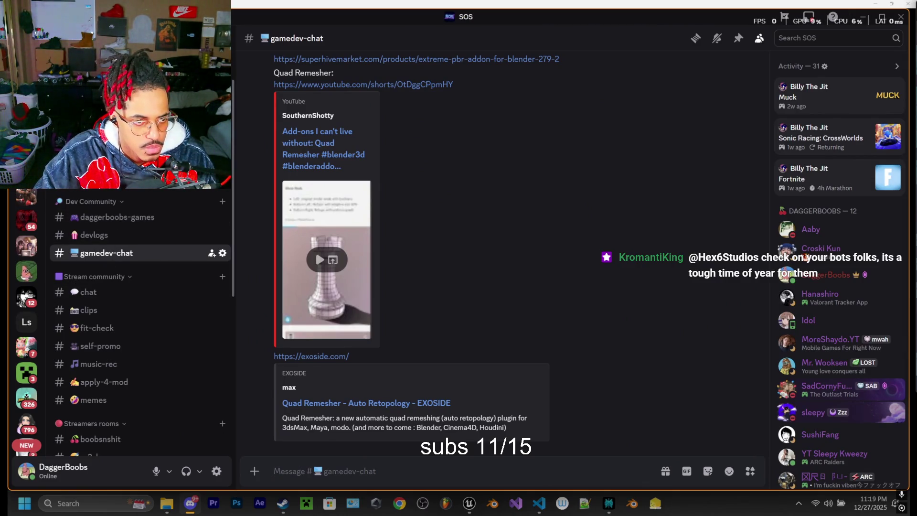
Step: Look over Discord's announcements channel, then minimize Discord to reveal the Perplexity answer
click(105, 184)
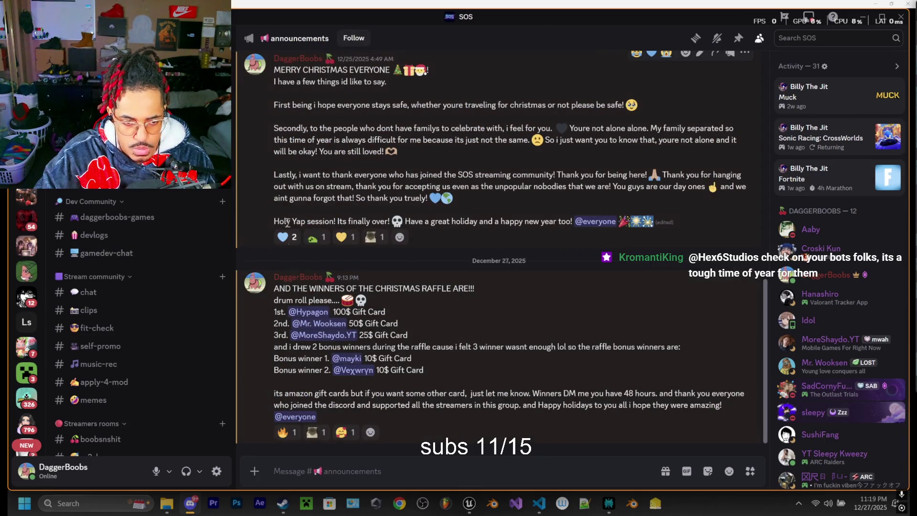
click(863, 20)
mouse_move(860, 19)
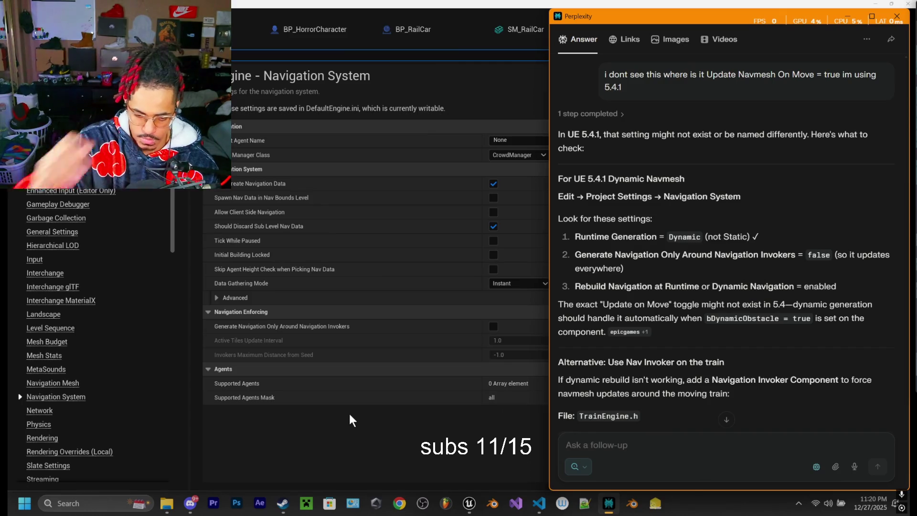
mouse_move(285, 503)
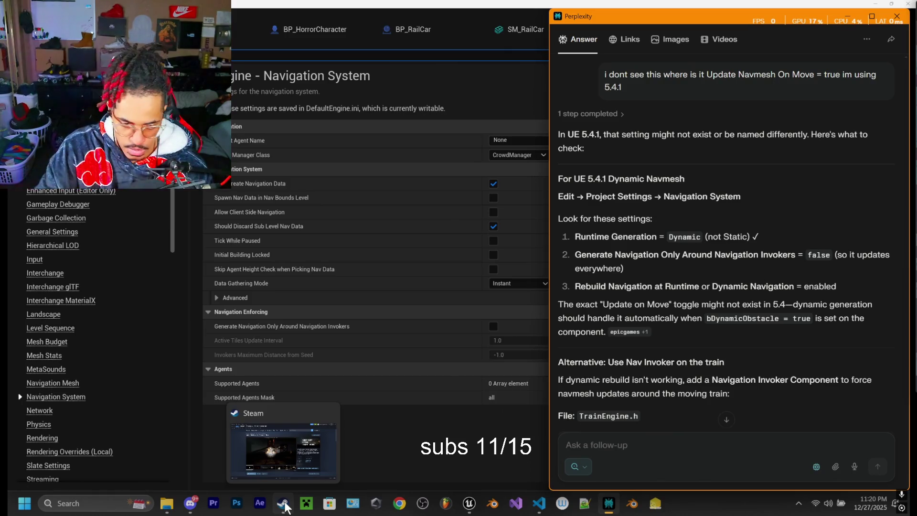
mouse_move(192, 506)
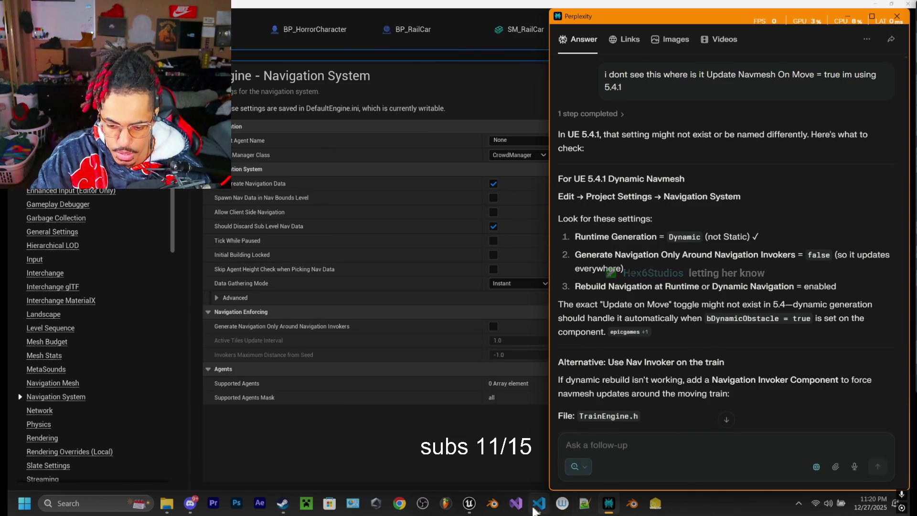
mouse_move(538, 504)
mouse_move(469, 505)
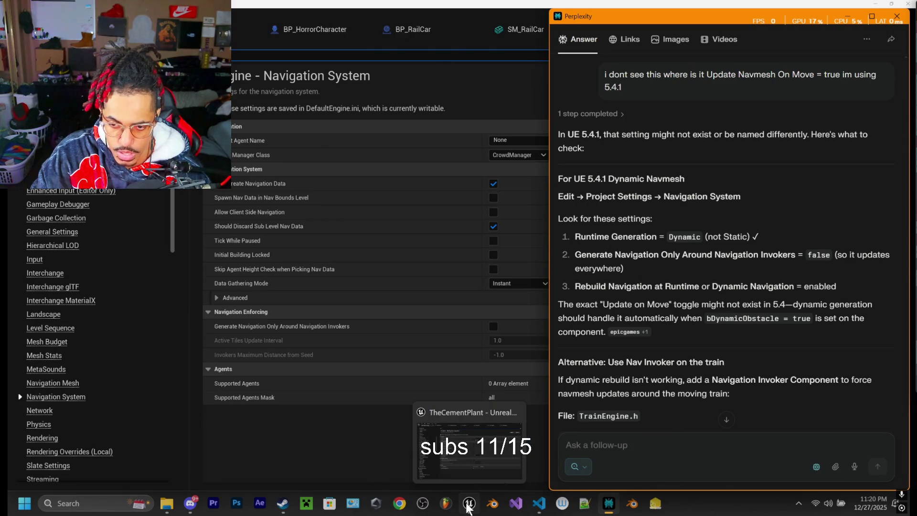
Step: Search Project Settings for Generate Navigation Only Around Navigation Invokers, copied from Perplexity's answer
click(468, 505)
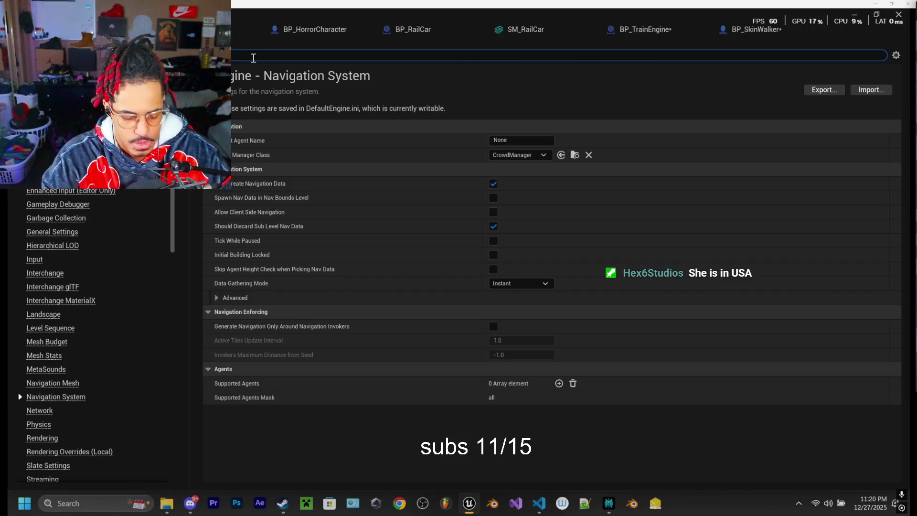
text(generate)
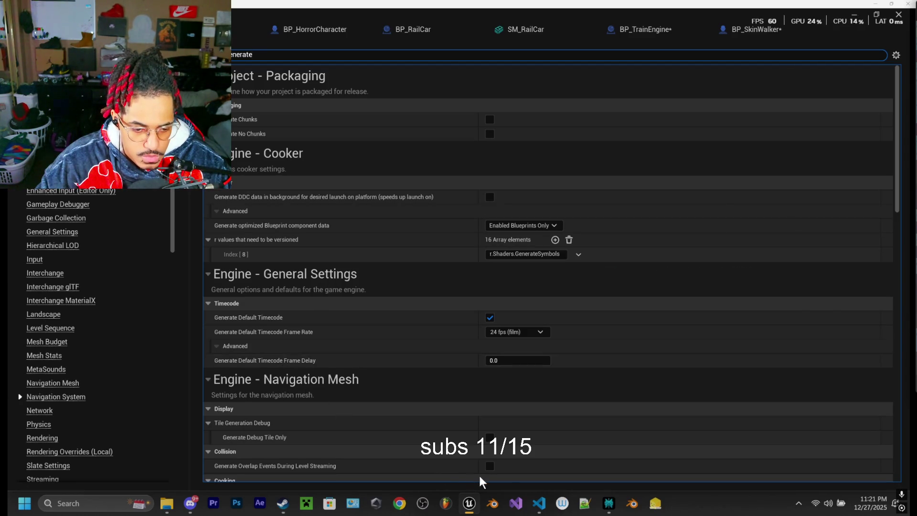
click(608, 503)
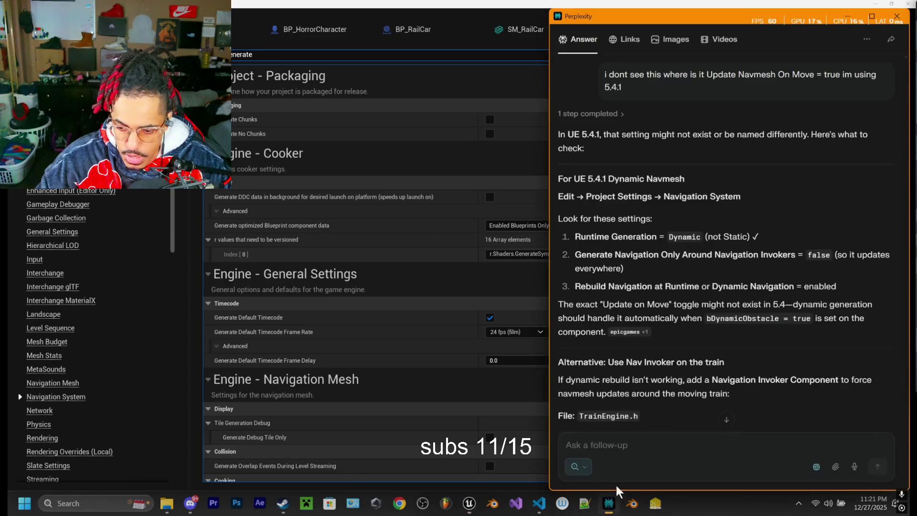
mouse_move(575, 255)
mouse_down()
mouse_move(760, 256)
mouse_move(795, 267)
mouse_move(795, 255)
mouse_up()
key(ctrl+c)
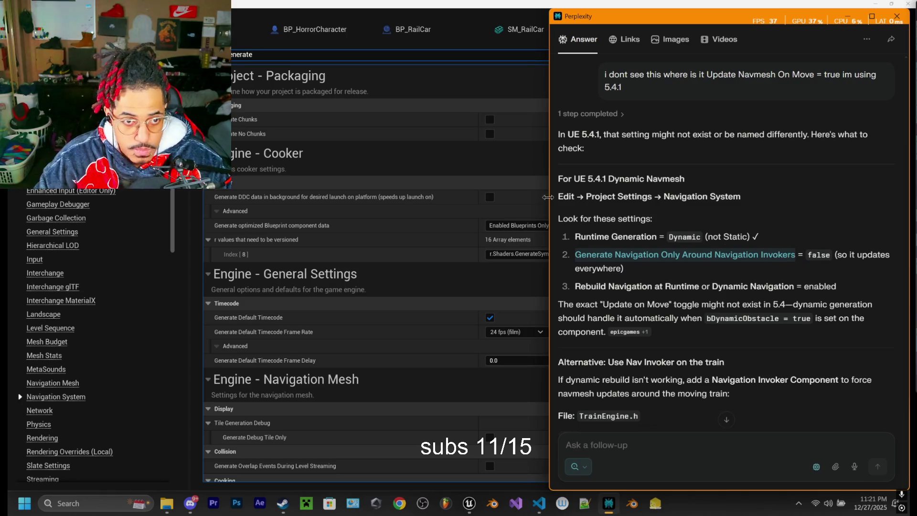
click(265, 58)
key(ctrl+a)
key(ctrl+v)
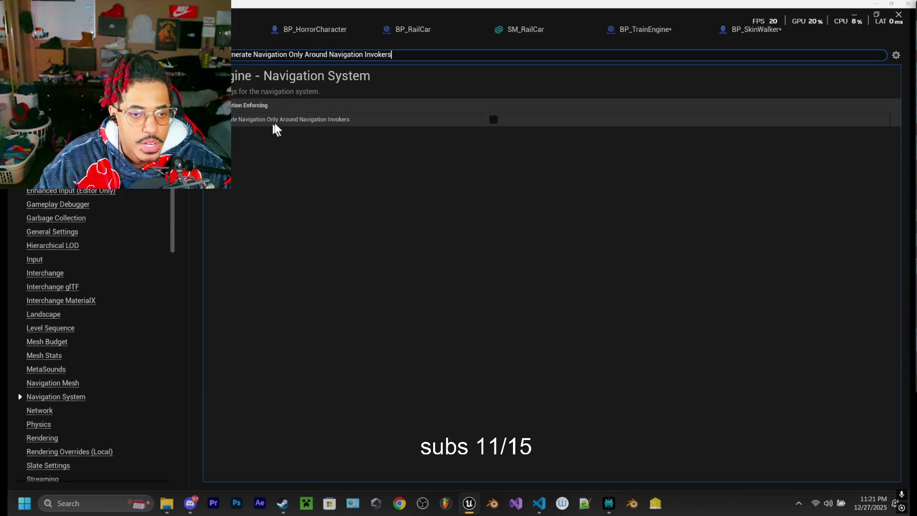
Step: Compare with Perplexity's advice, confirm the setting is unchecked, and clear the settings search
click(610, 506)
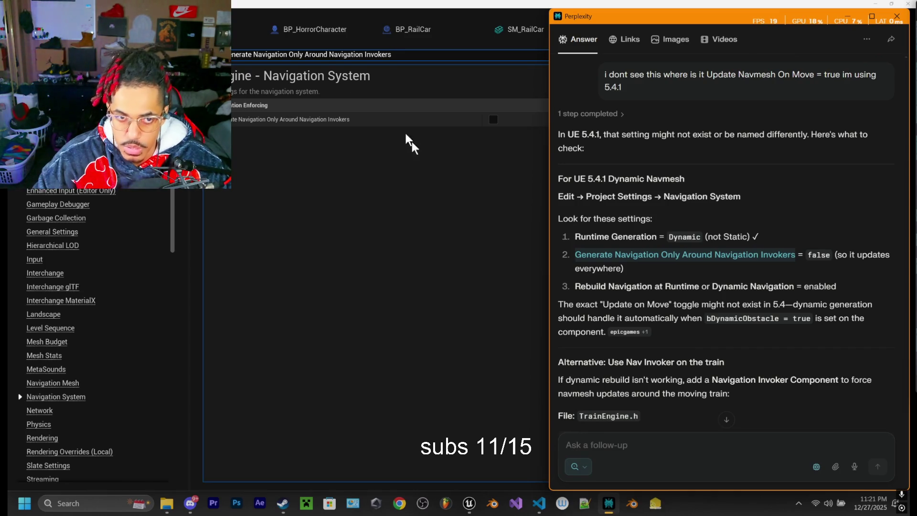
click(235, 56)
key(ctrl+a)
key(BackSpace)
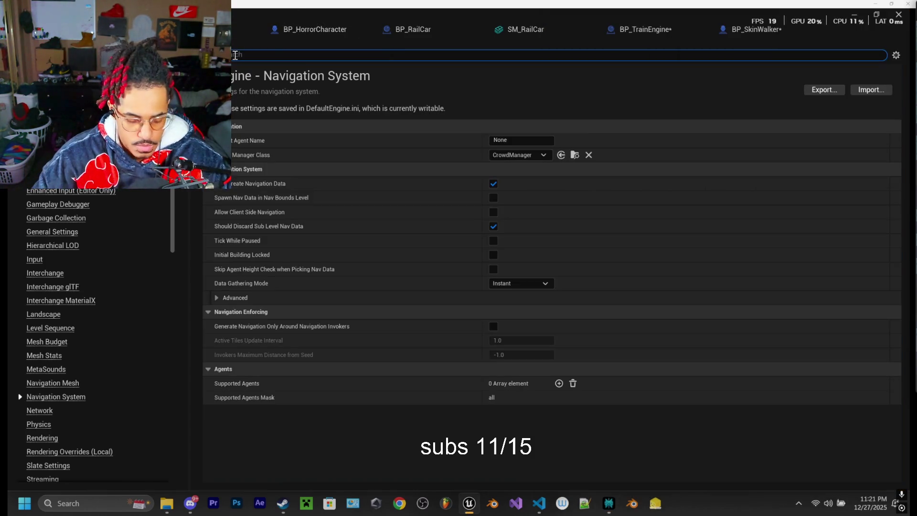
Step: Search settings for 'rebuild', then paste Rebuild Navigation at Runtime copied from Perplexity
text(rebuild)
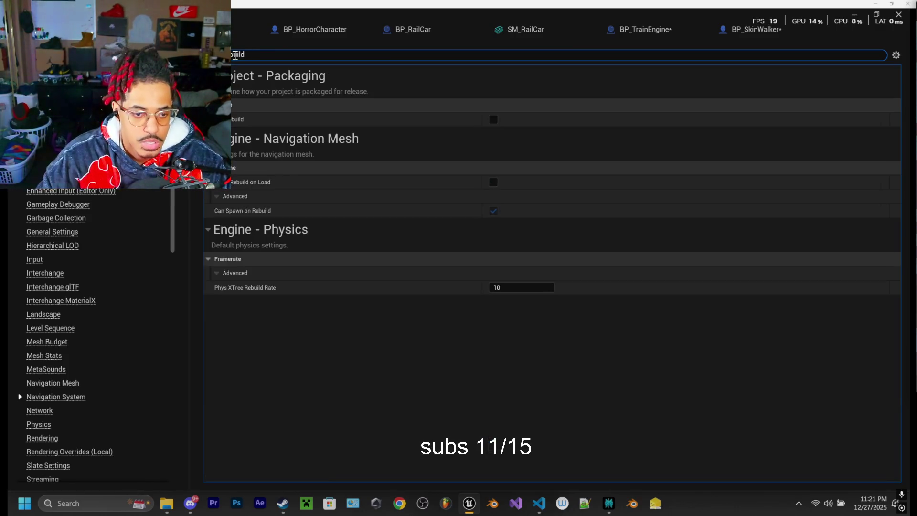
mouse_move(257, 189)
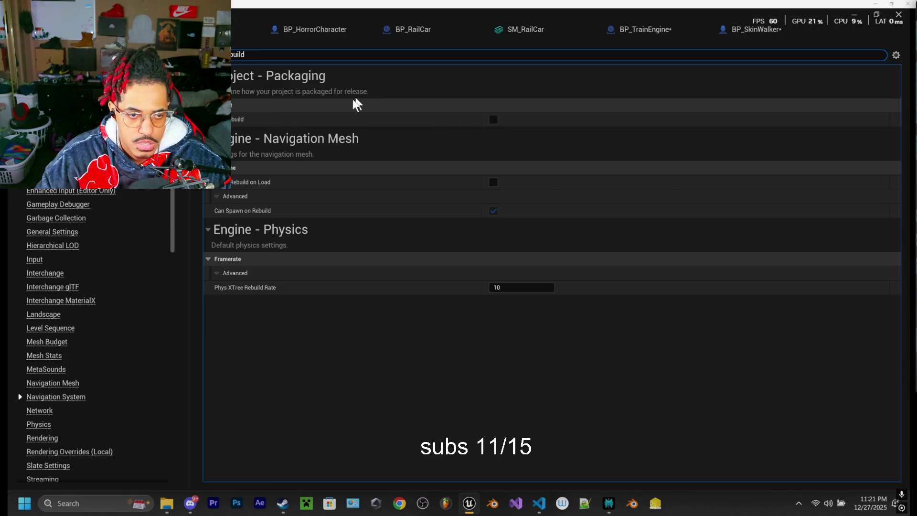
click(607, 502)
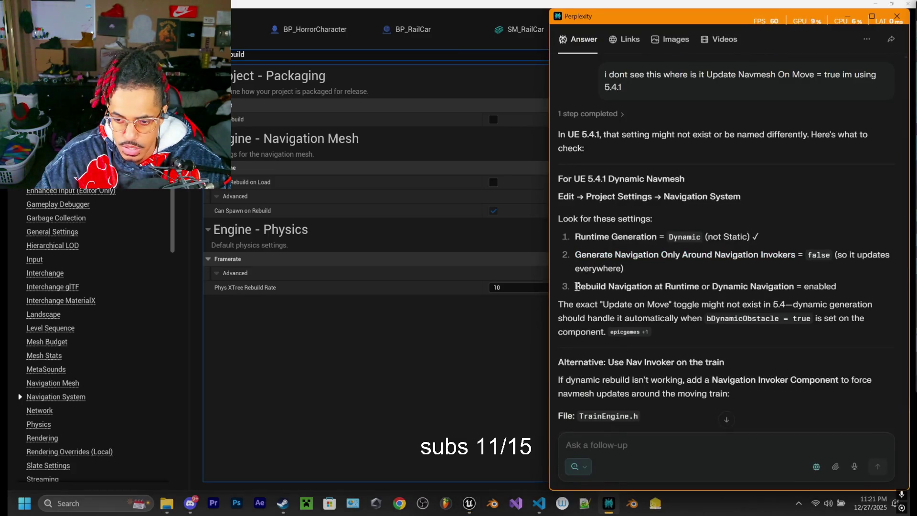
drag(576, 286, 694, 290)
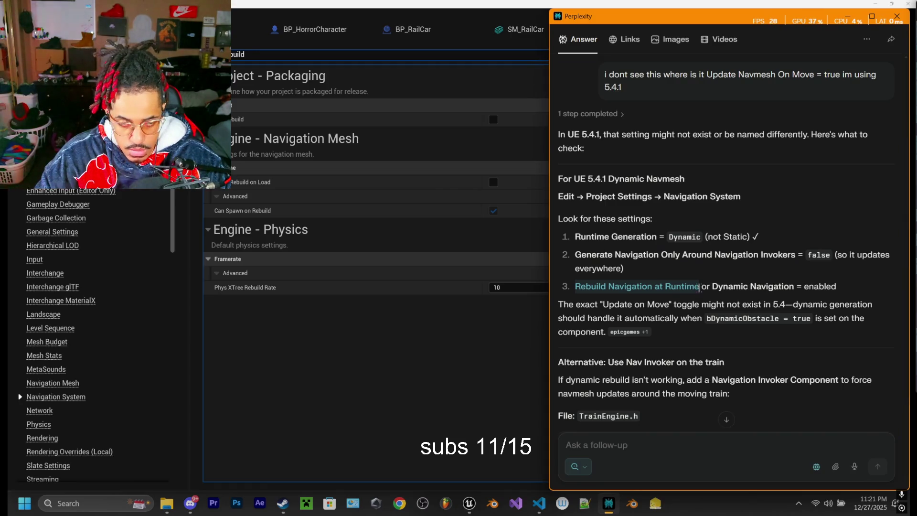
click(260, 76)
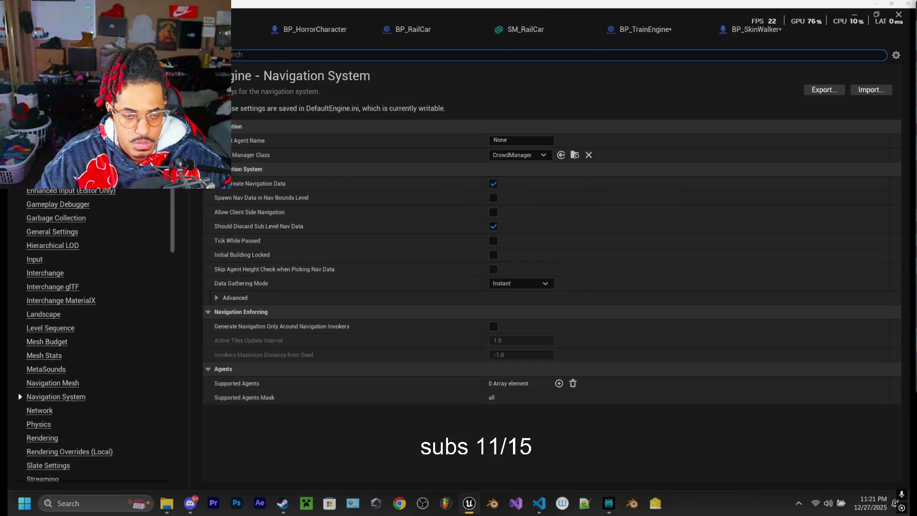
key(ctrl+v)
Step: Re-filter settings with 'Rebuild', showing Navigation Mesh Rebuild on Load unchecked
key(ctrl+a)
key(BackSpace)
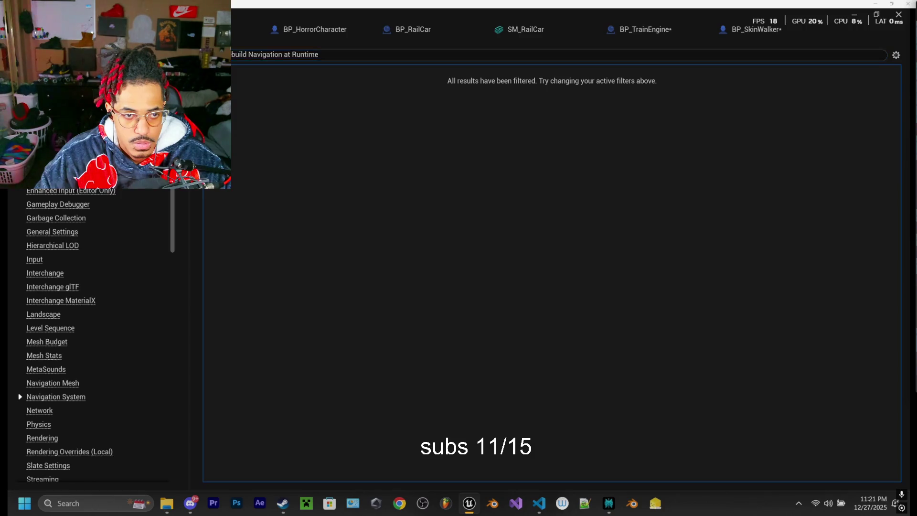
text(Rebuild)
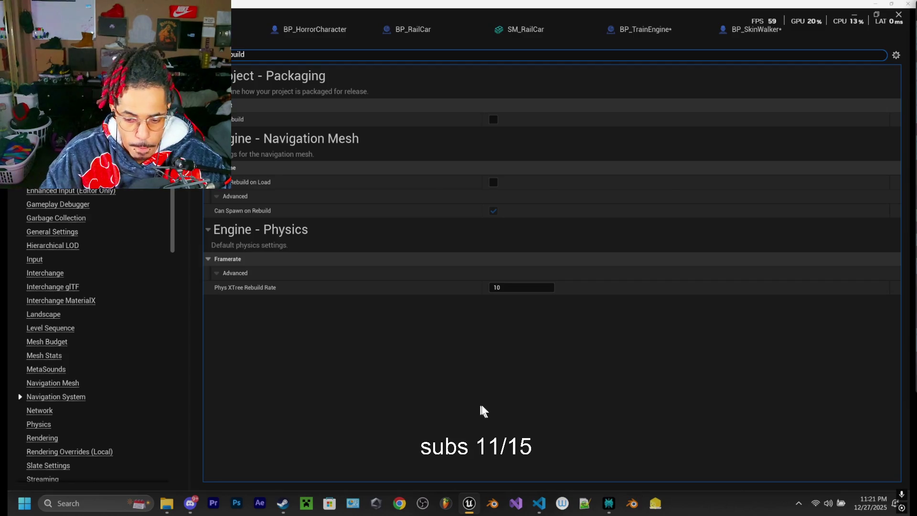
mouse_move(613, 502)
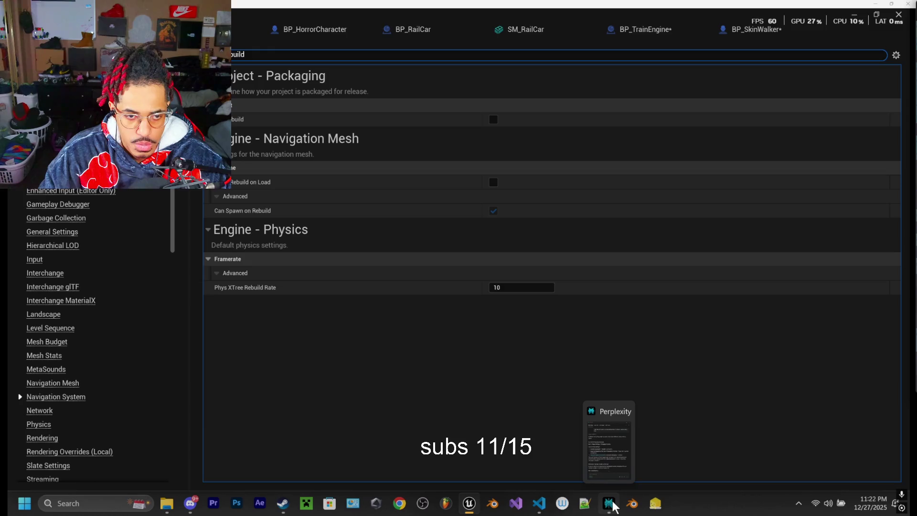
click(611, 505)
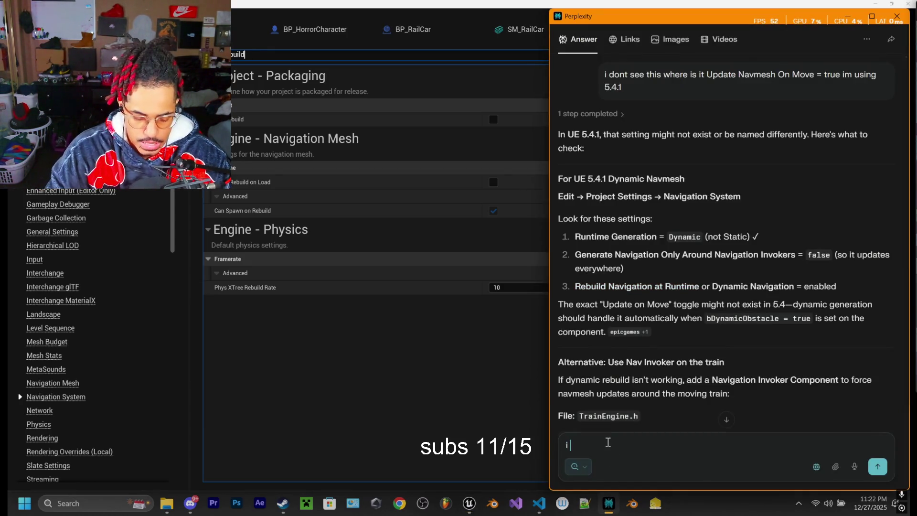
Step: Start a follow-up noting full rebuild is unchecked and force rebuild on; search settings for 'runtime'
text(i see full rebuild is unchec)
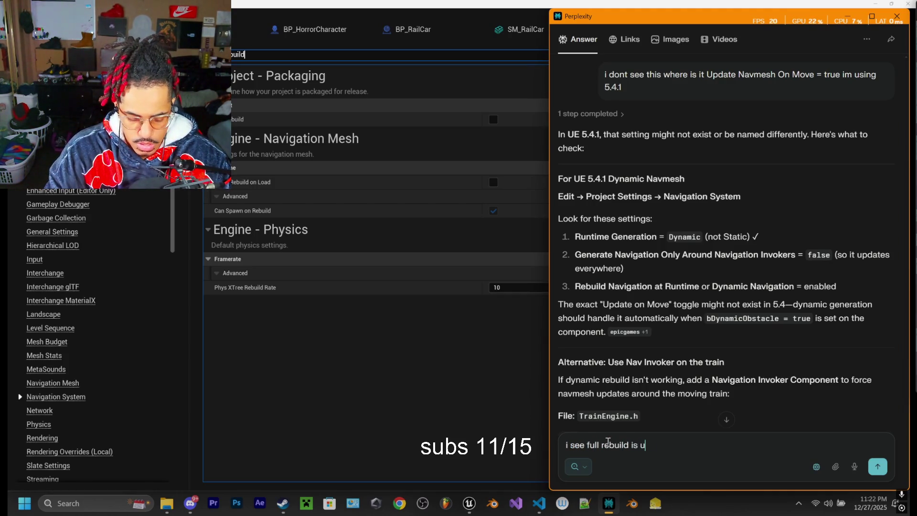
text(ked and i )
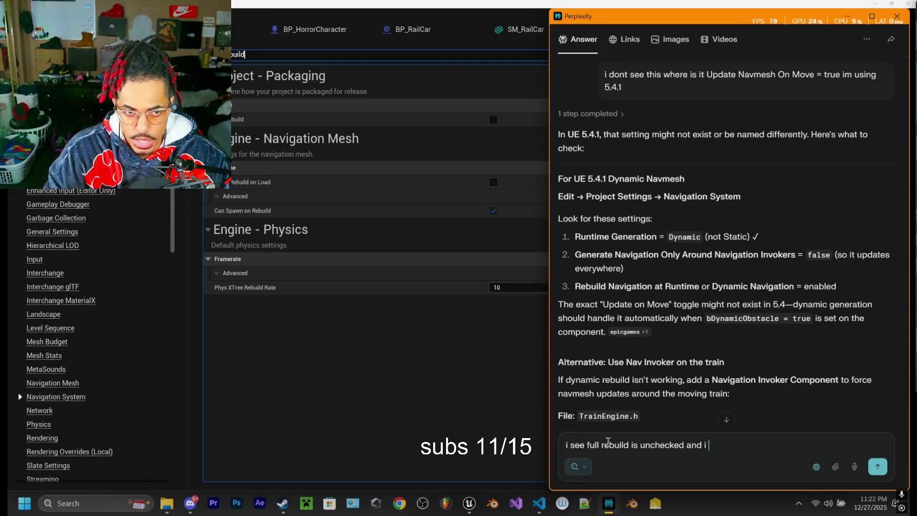
text(see fo)
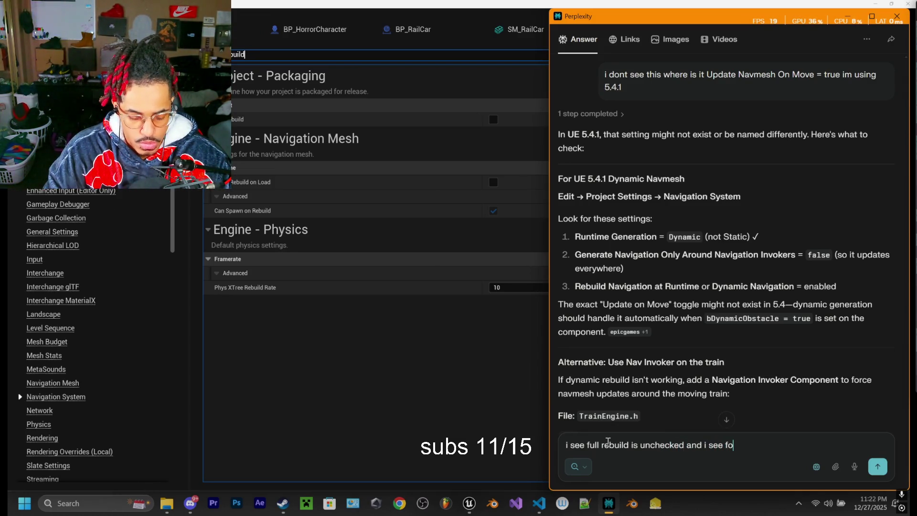
text(rce rebu)
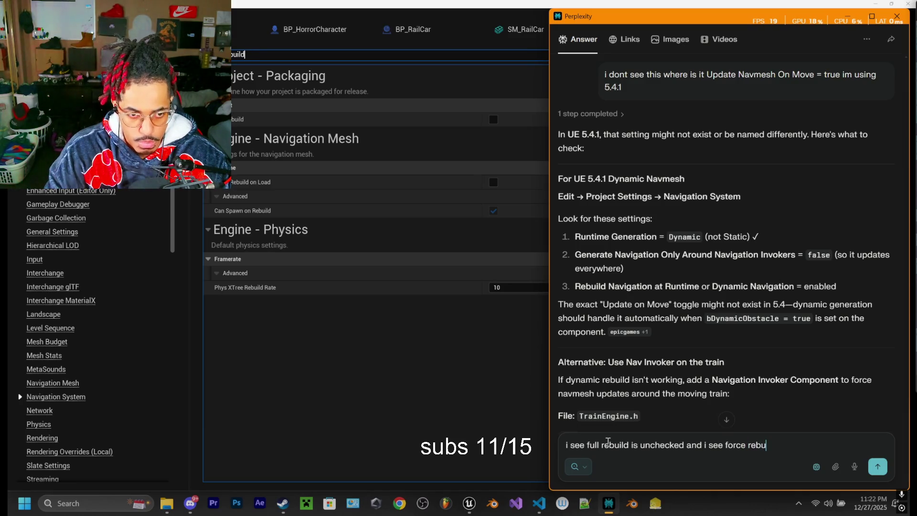
text(ild on load)
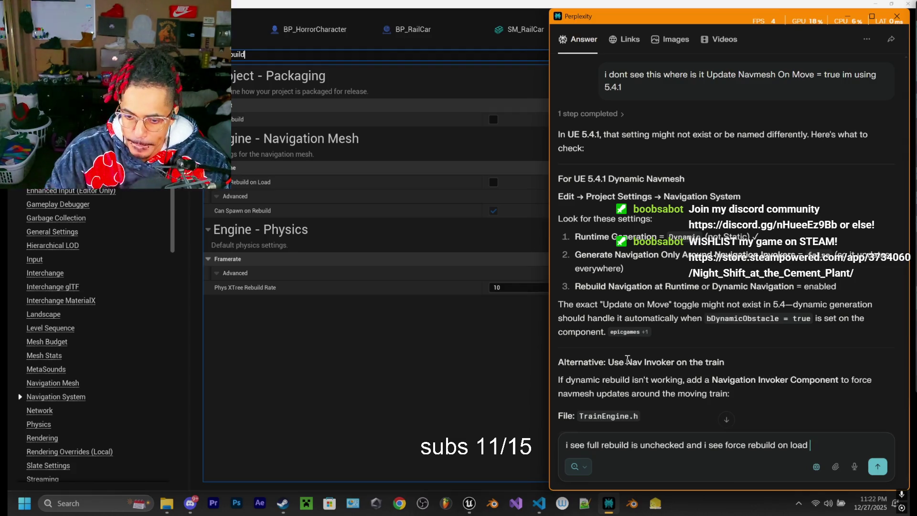
scroll(676, 326, down, 1)
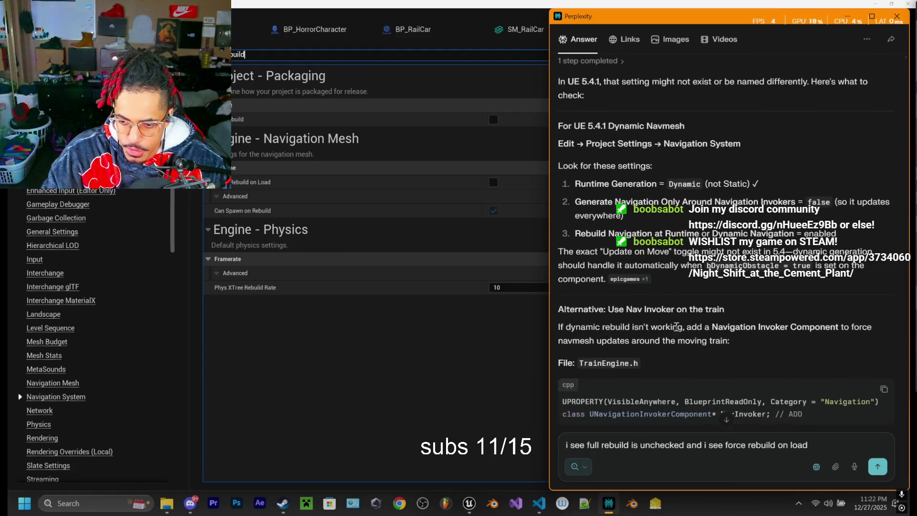
scroll(677, 317, up, 2)
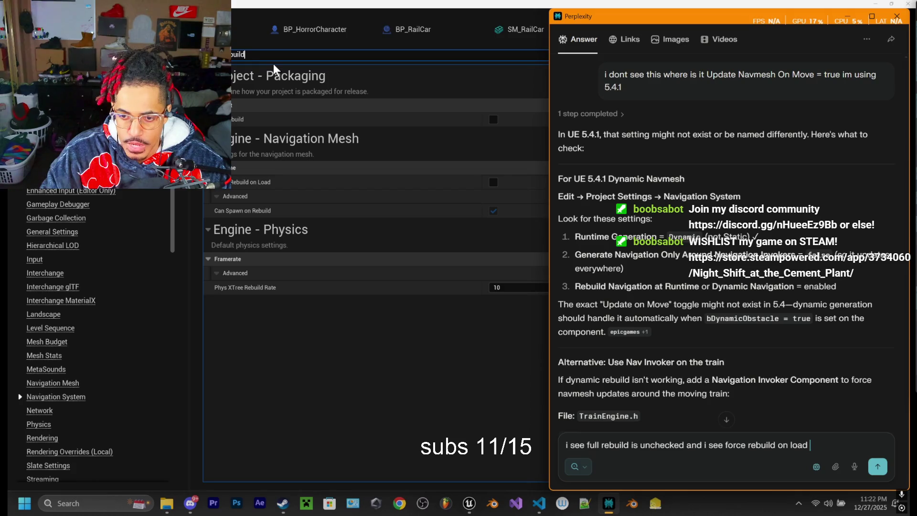
click(260, 55)
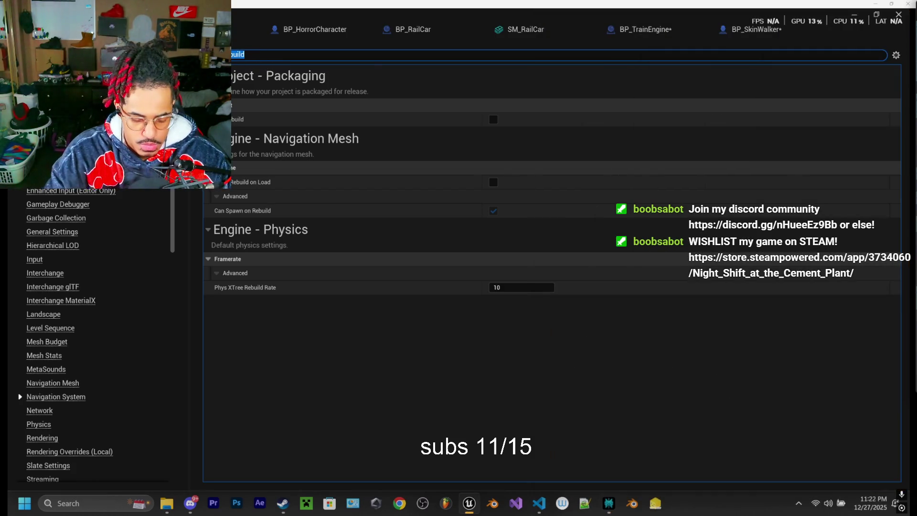
text(runtime)
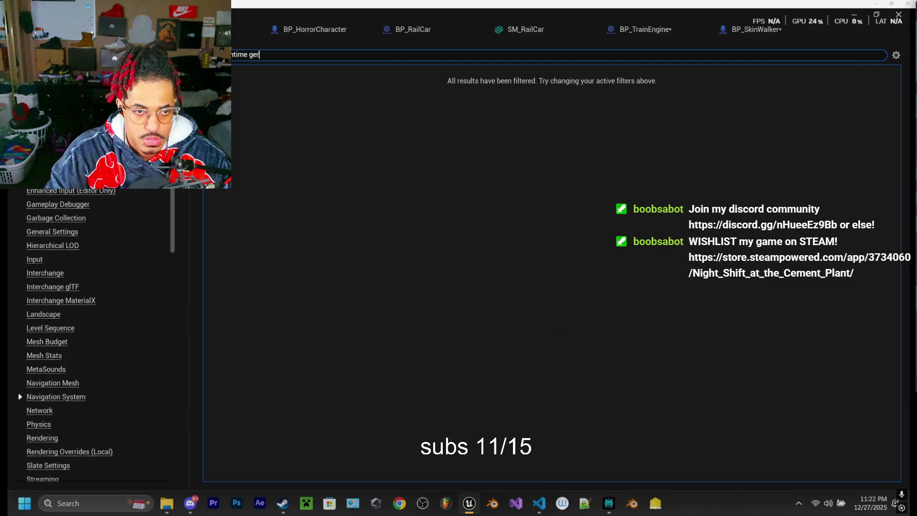
key(BackSpace)
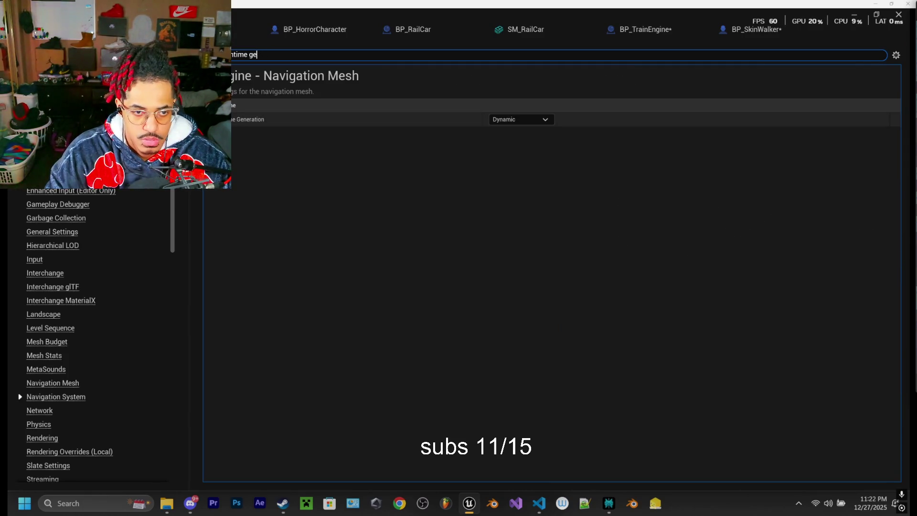
Step: Send the follow-up about Runtime Generation being Dynamic and read the ready-to-test reply
click(610, 504)
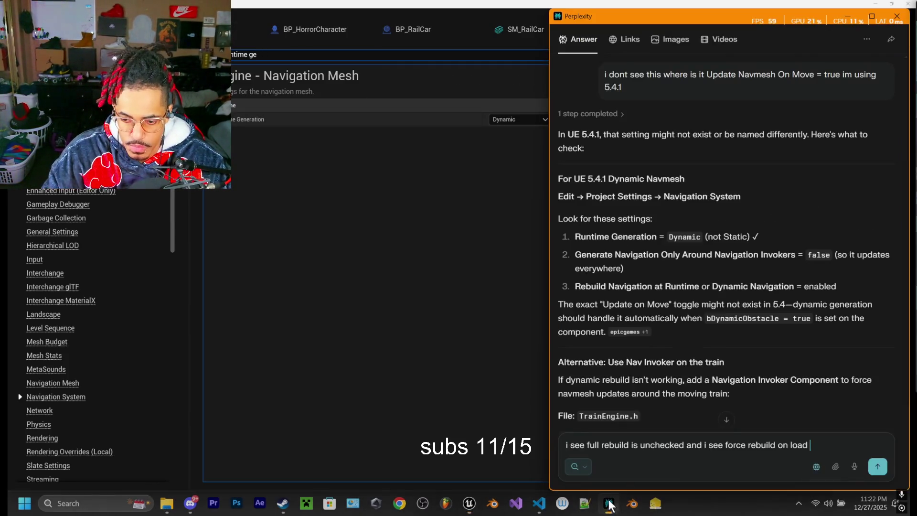
text(but run)
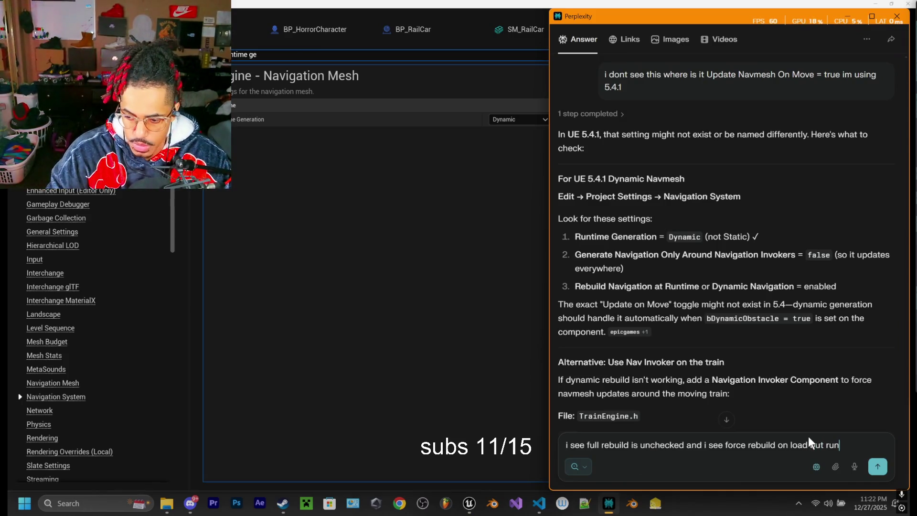
text(time gerneration i)
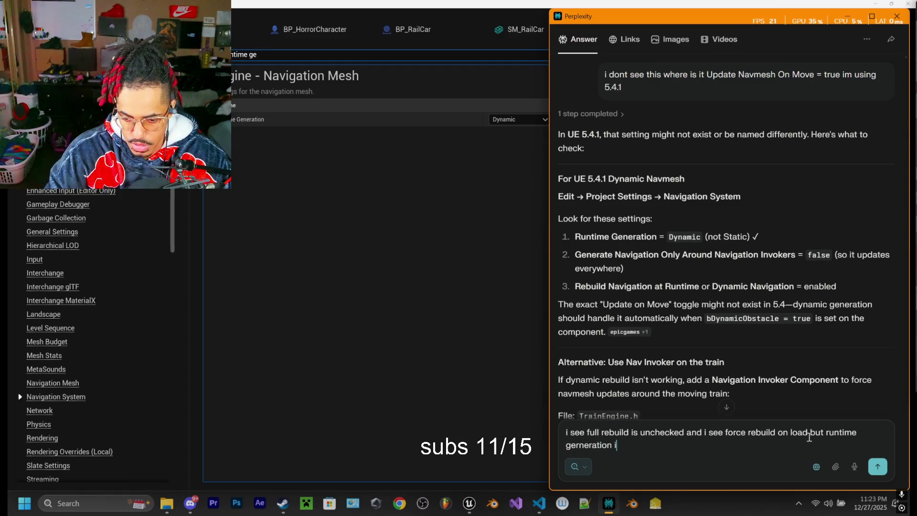
text(s set to dynamic i have did the alternative yet)
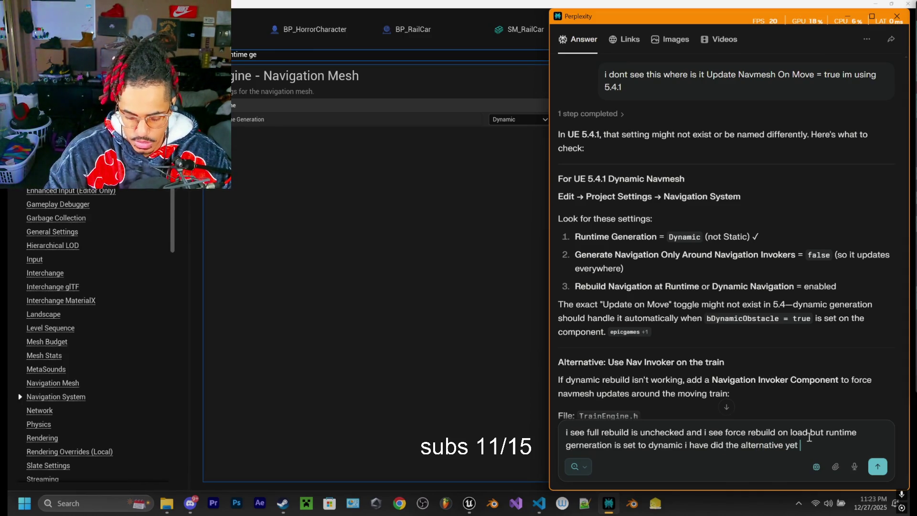
text(is it good to test)
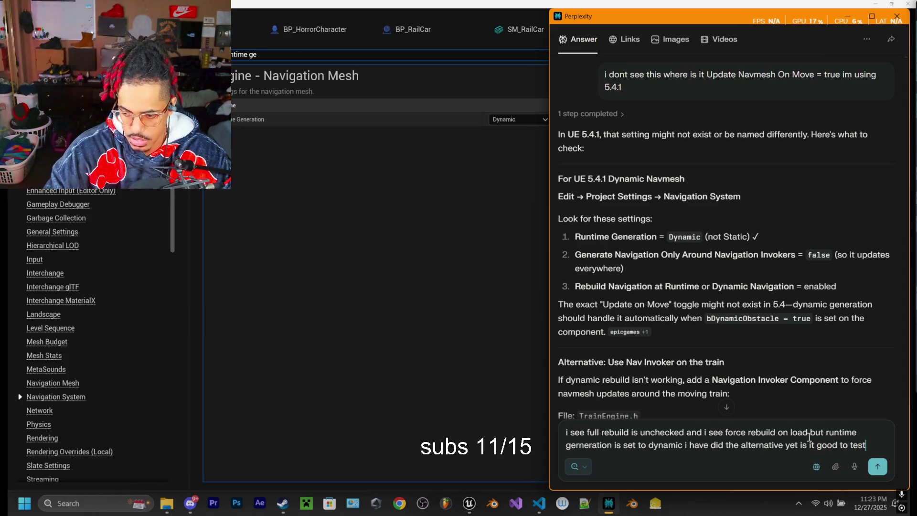
key(Return)
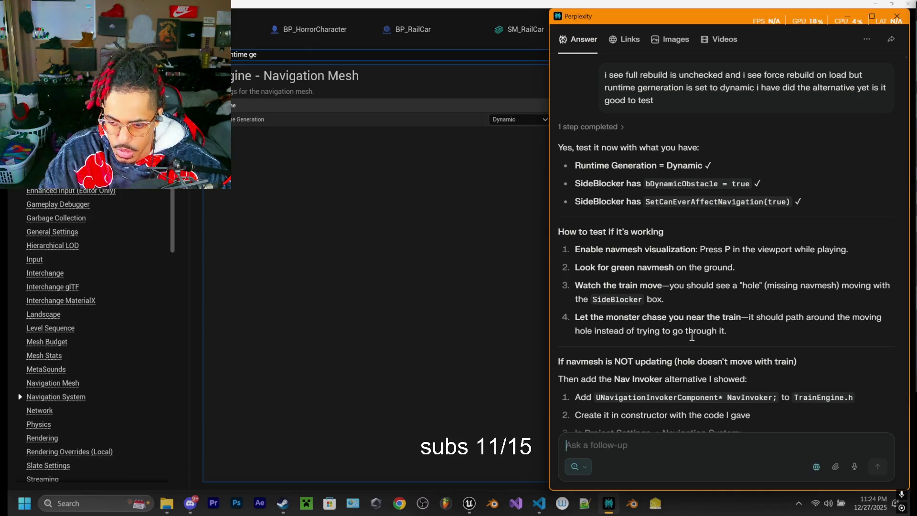
scroll(602, 370, down, 1)
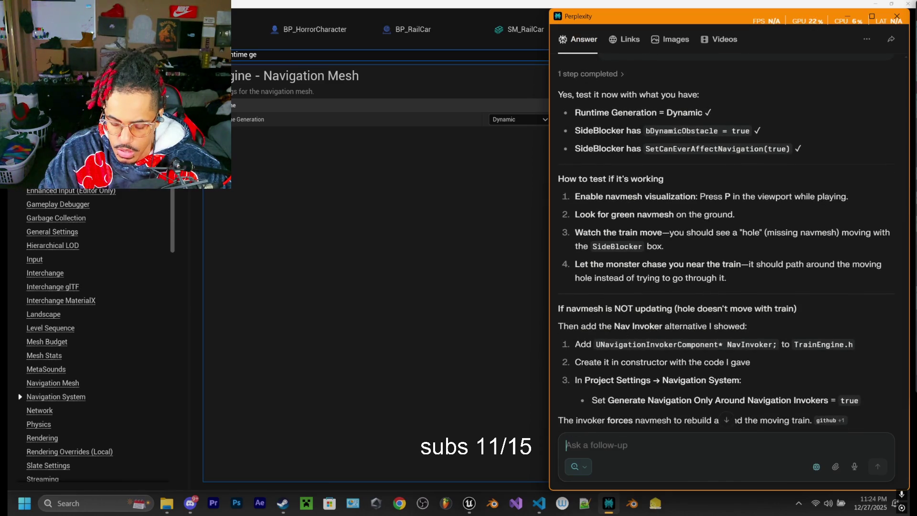
mouse_move(470, 506)
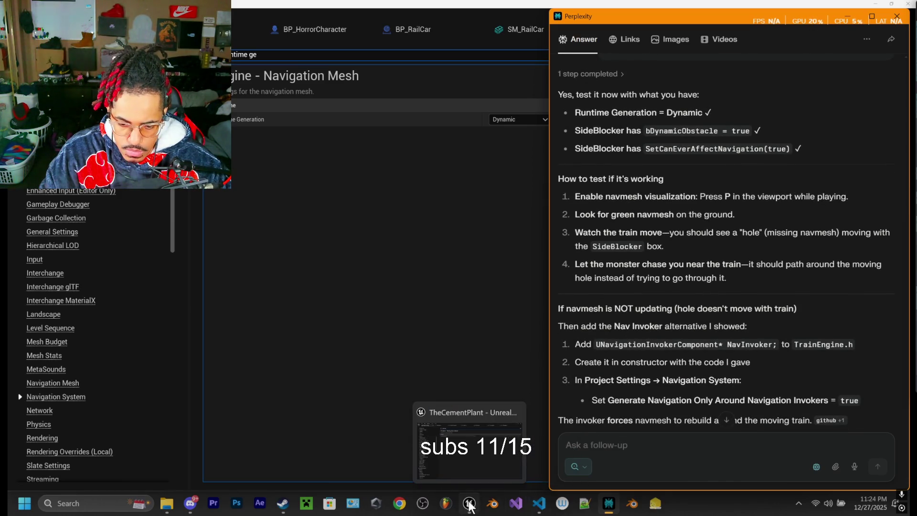
click(539, 504)
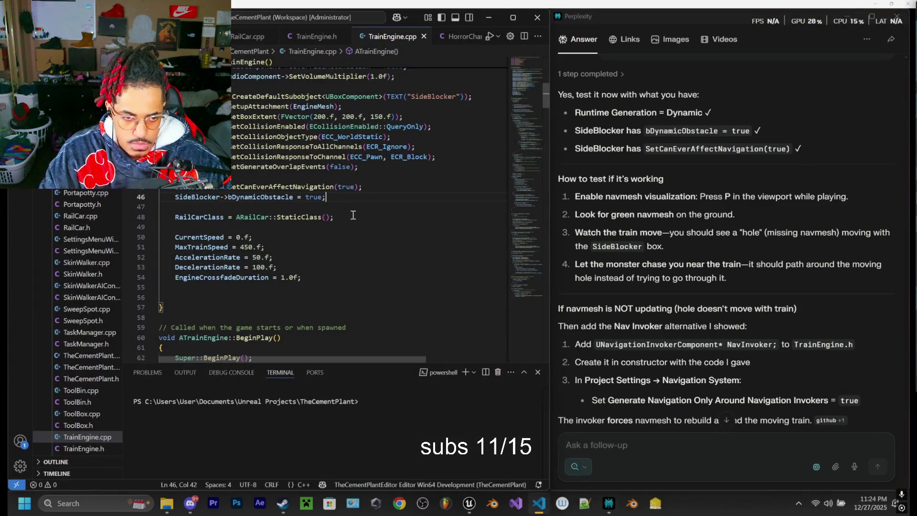
Step: Live Coding compile the TrainEngine.cpp changes with Ctrl+Alt+F11, then return to the Unreal level
key(ctrl+alt+F11)
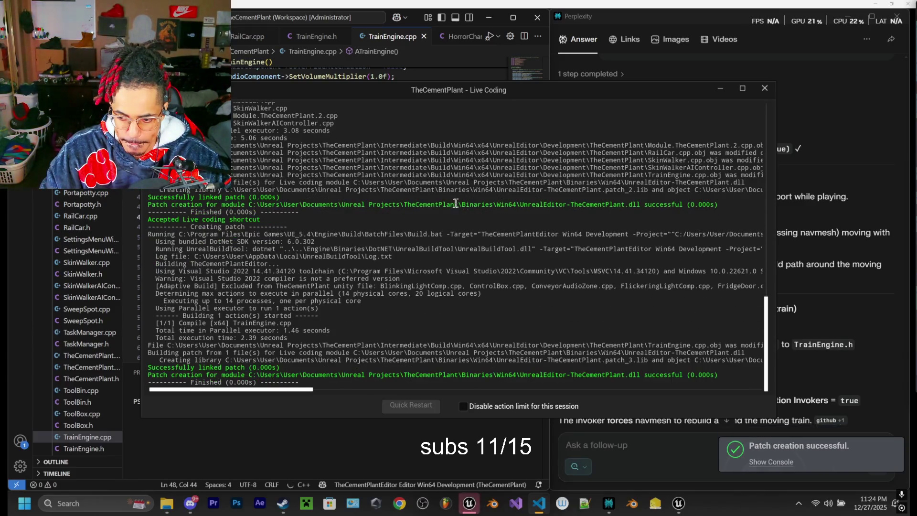
click(763, 88)
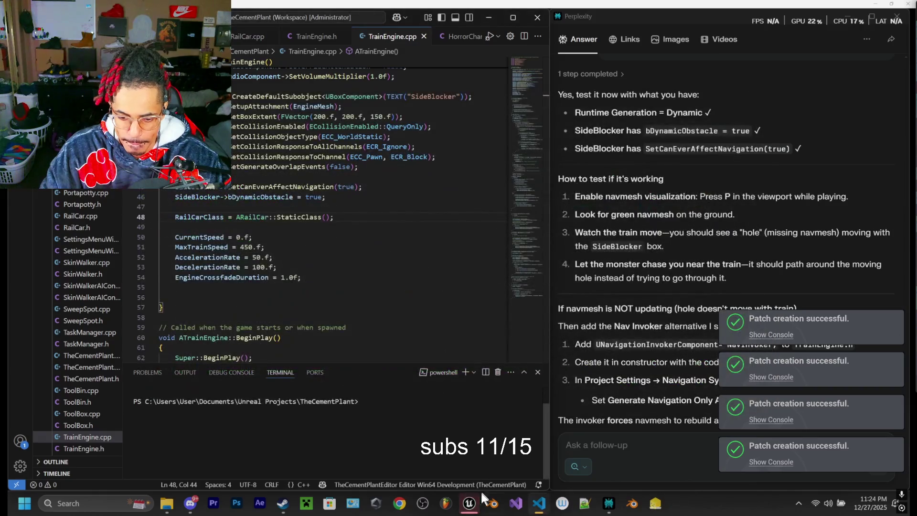
click(473, 506)
click(249, 29)
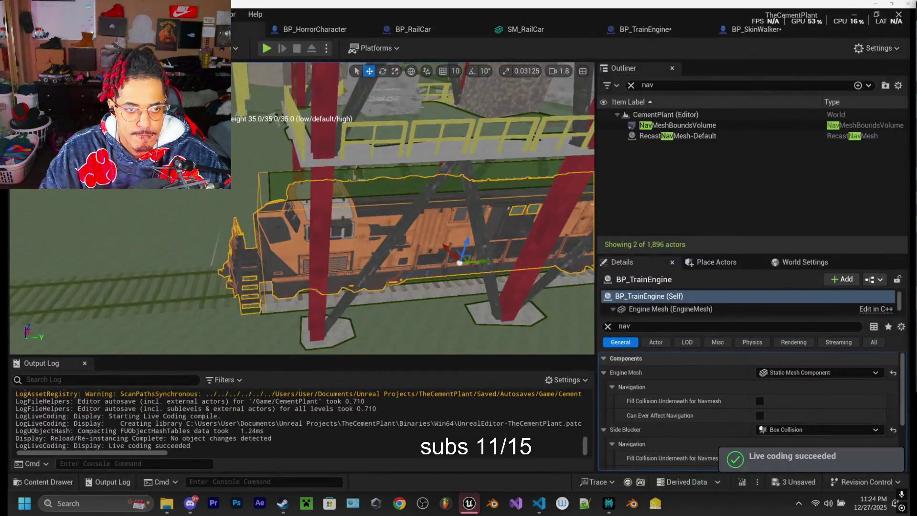
click(267, 48)
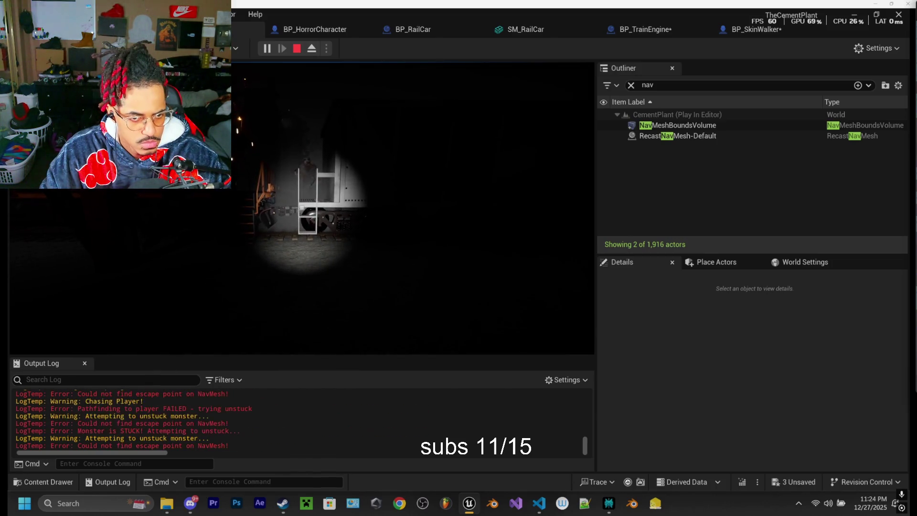
key(Escape)
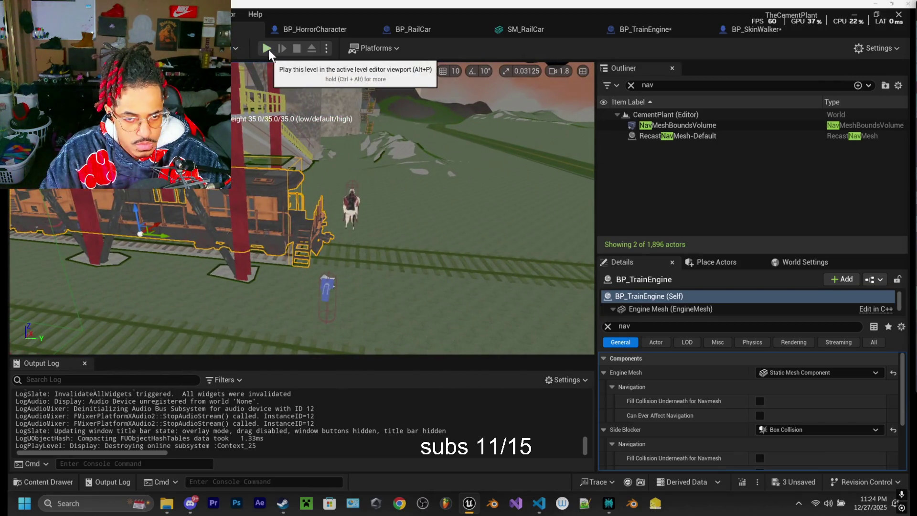
click(267, 49)
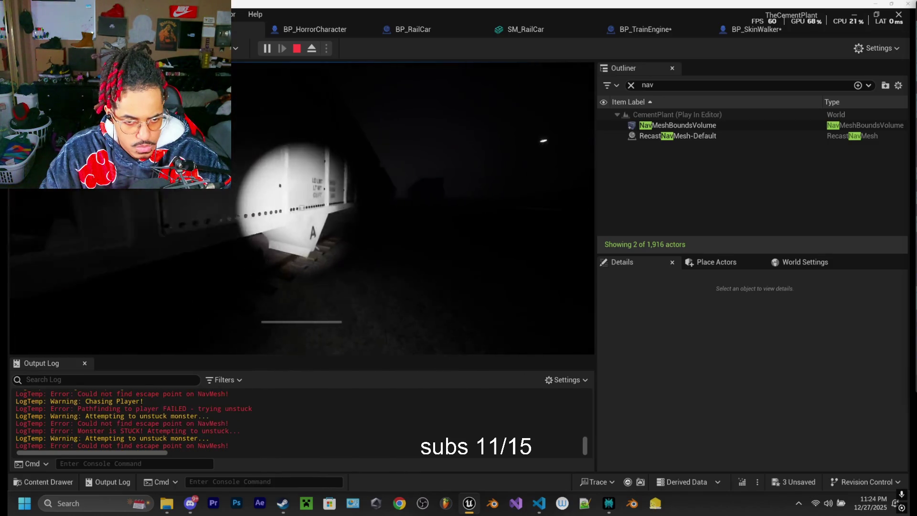
key(w)
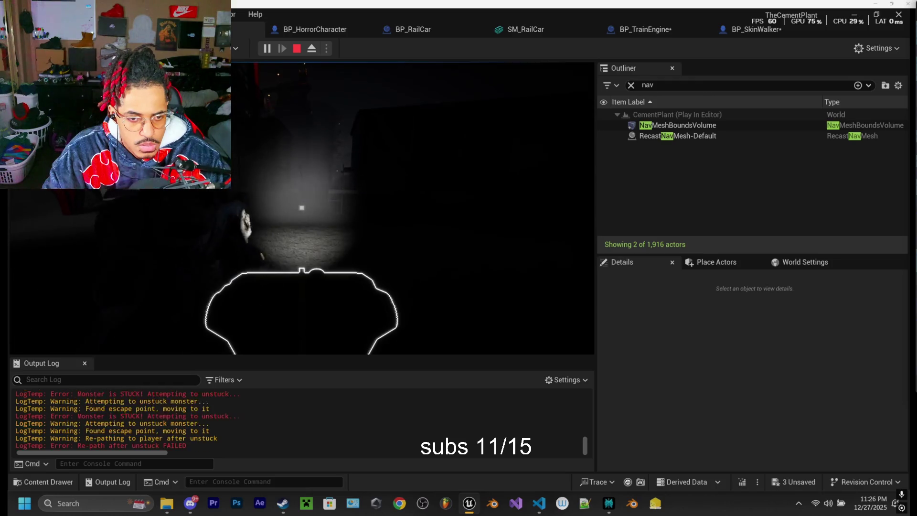
key(Escape)
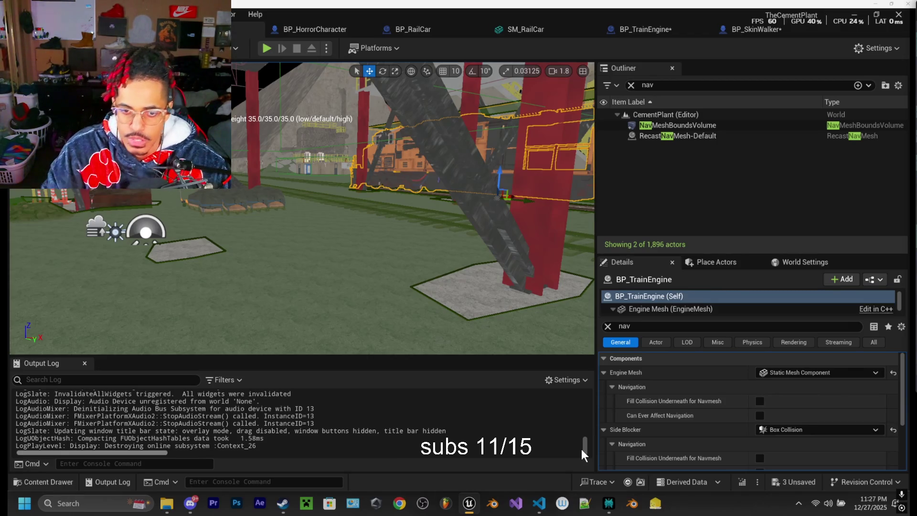
Step: Save the CementPlant level, BP_SkinWalker and BP_TrainEngine via Save Selected, then Play In Editor
mouse_move(363, 267)
mouse_down()
mouse_move(382, 191)
mouse_move(362, 248)
mouse_up()
drag(293, 225, 433, 335)
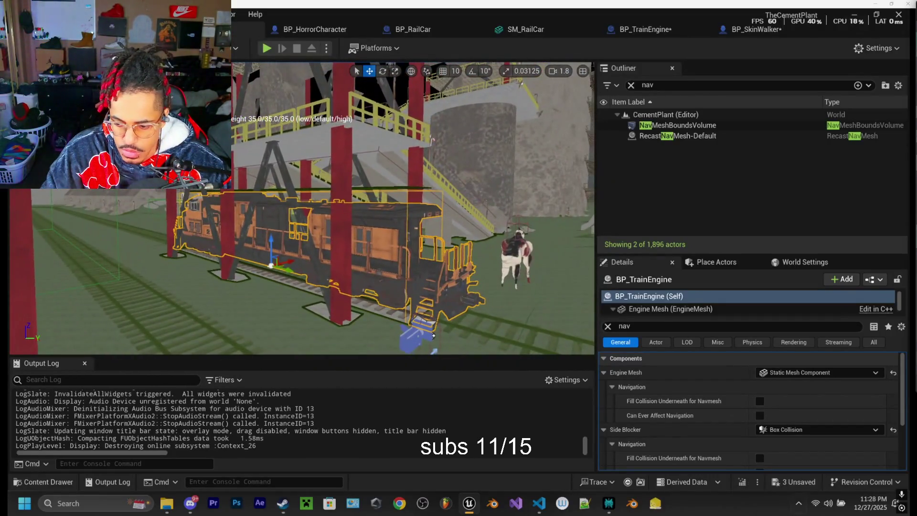
click(798, 480)
click(552, 381)
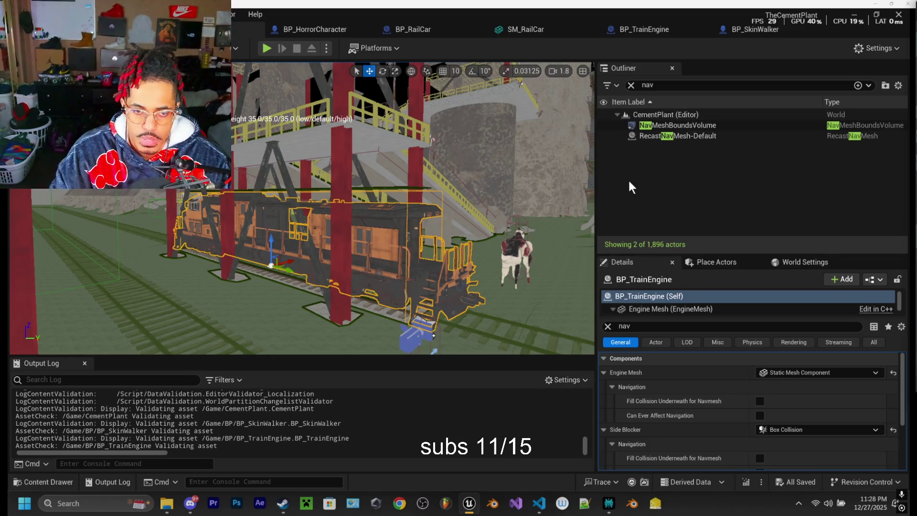
drag(411, 205, 312, 64)
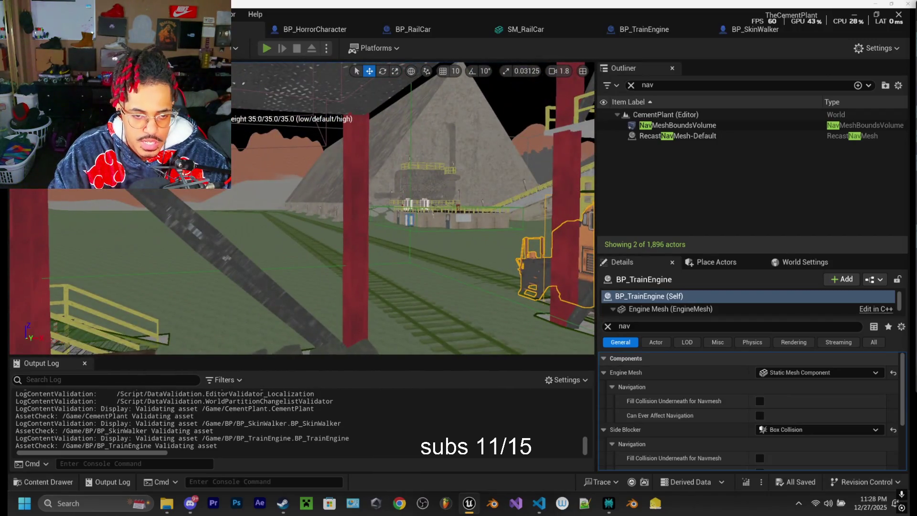
key(alt+p)
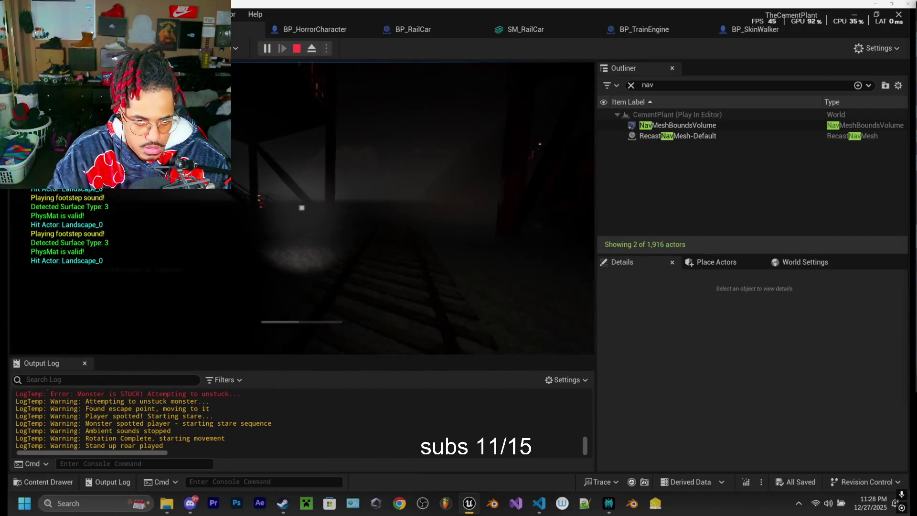
Step: Walk up the lit stairway, grab the glowing box, follow the railway tracks, then eject with F8
key(w)
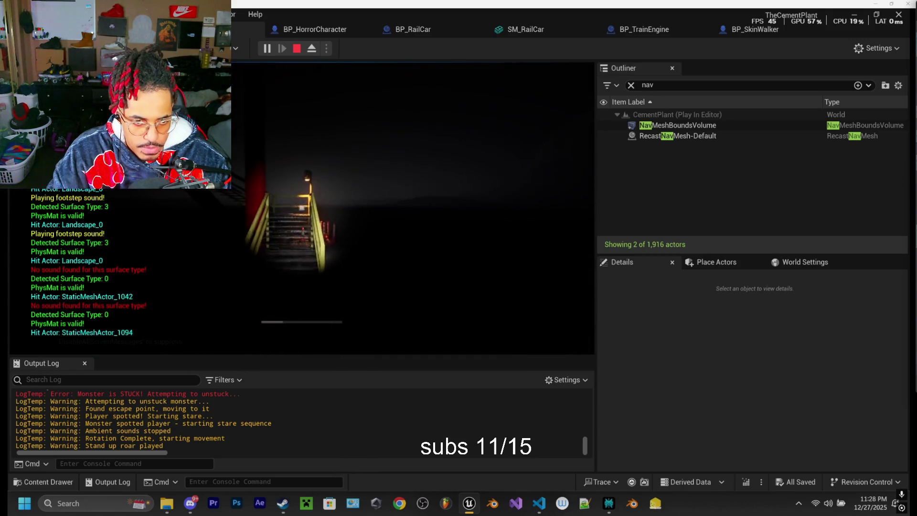
key(w)
key(w)
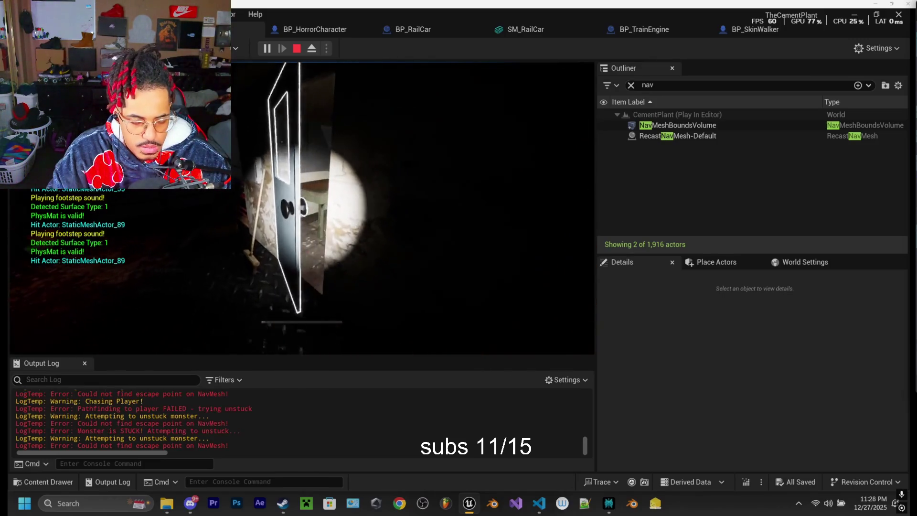
key(w)
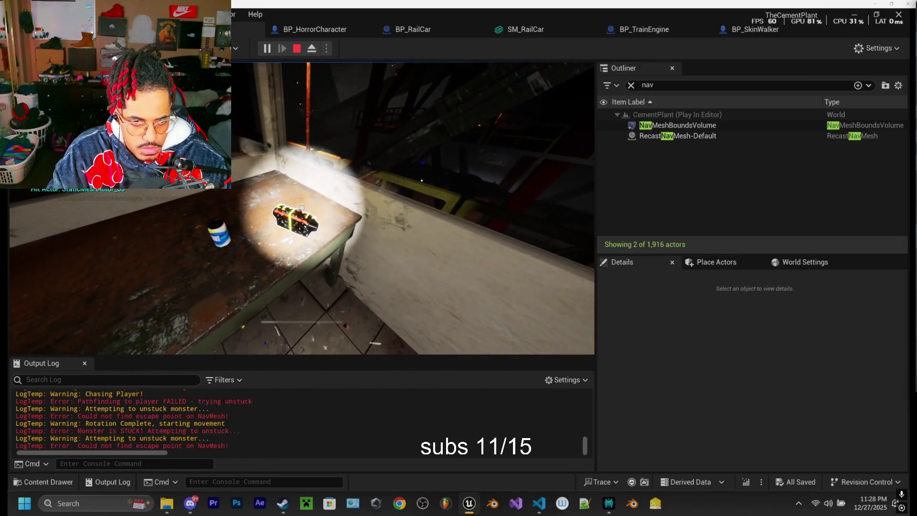
key(e)
key(w)
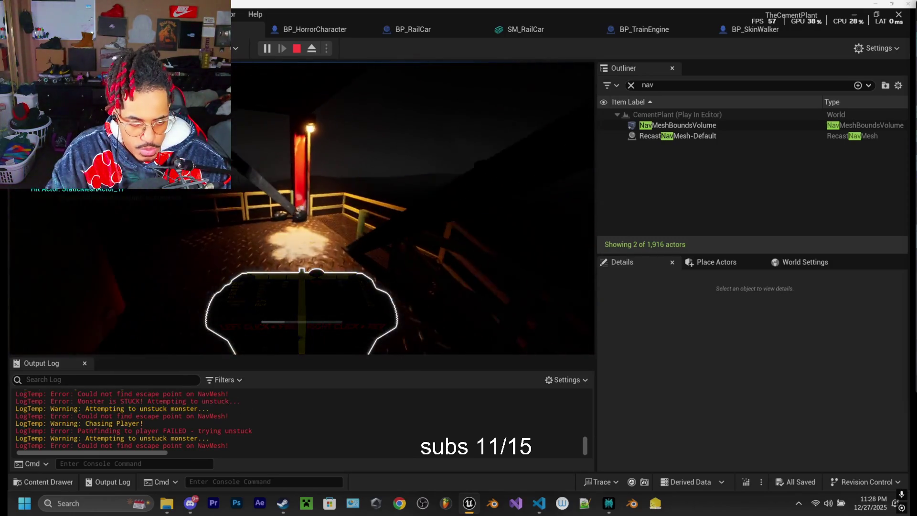
key(w)
key(w)
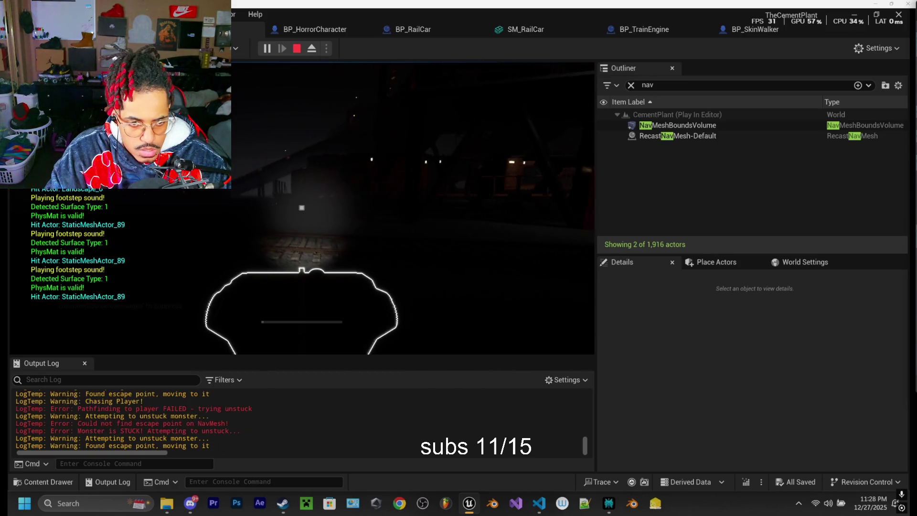
key(w)
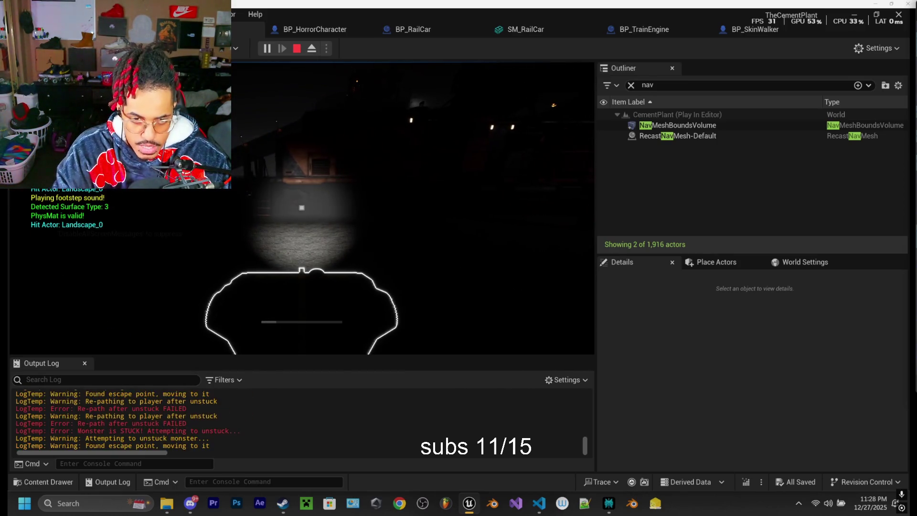
key(F8)
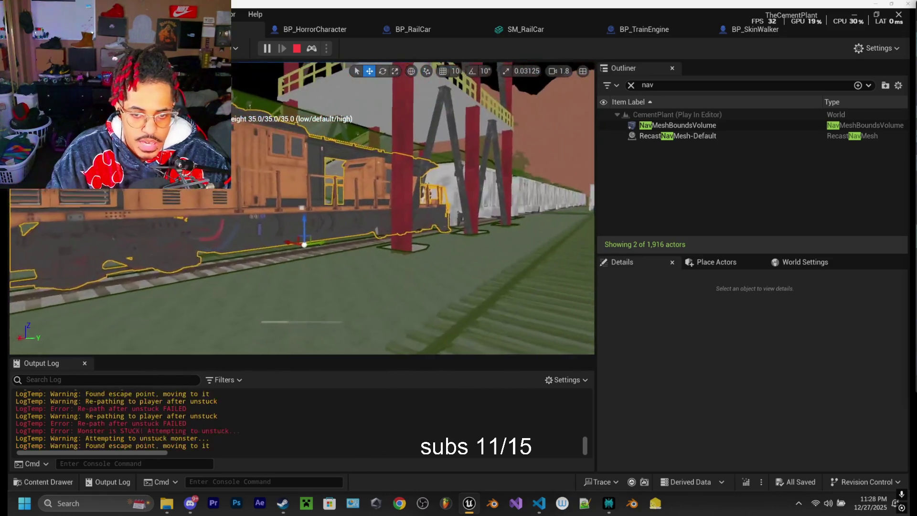
key(w)
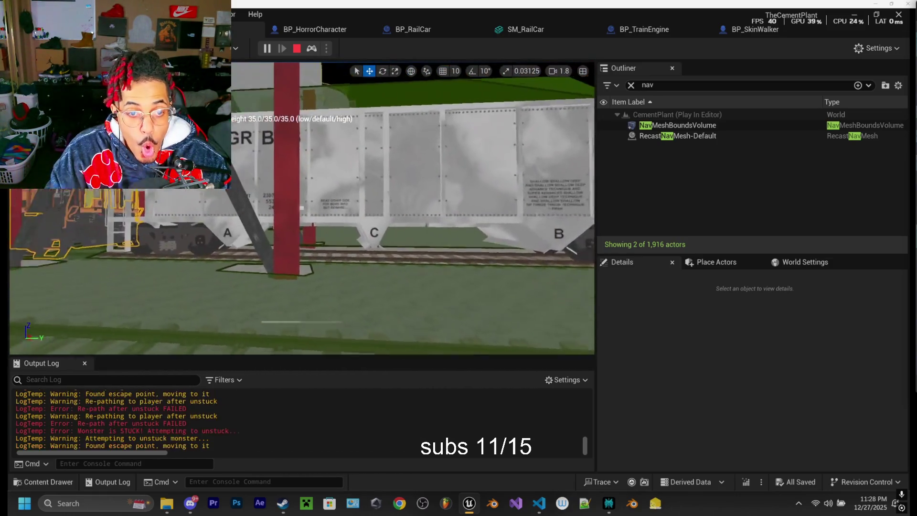
key(s)
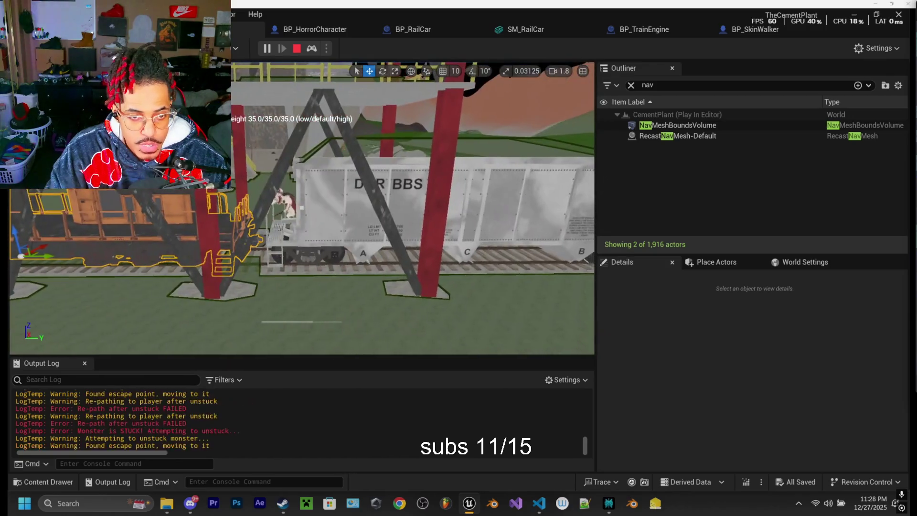
key(s)
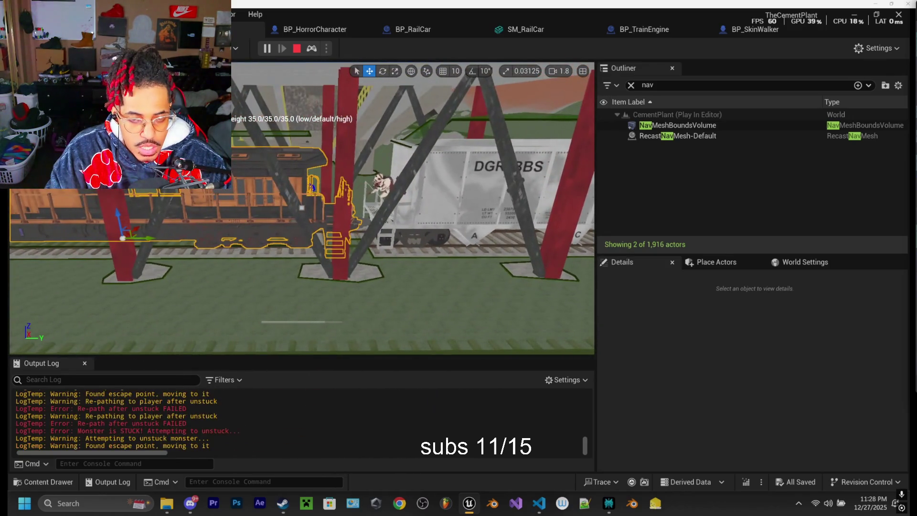
key(w)
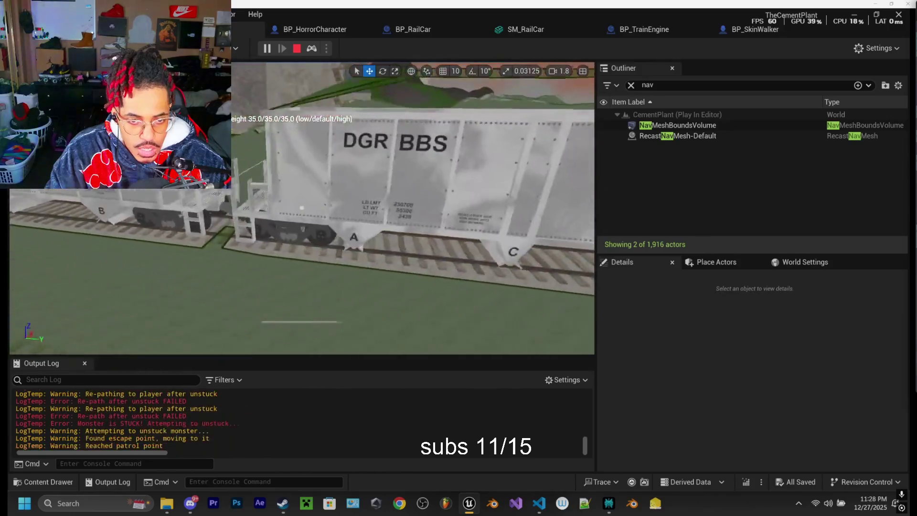
key(s)
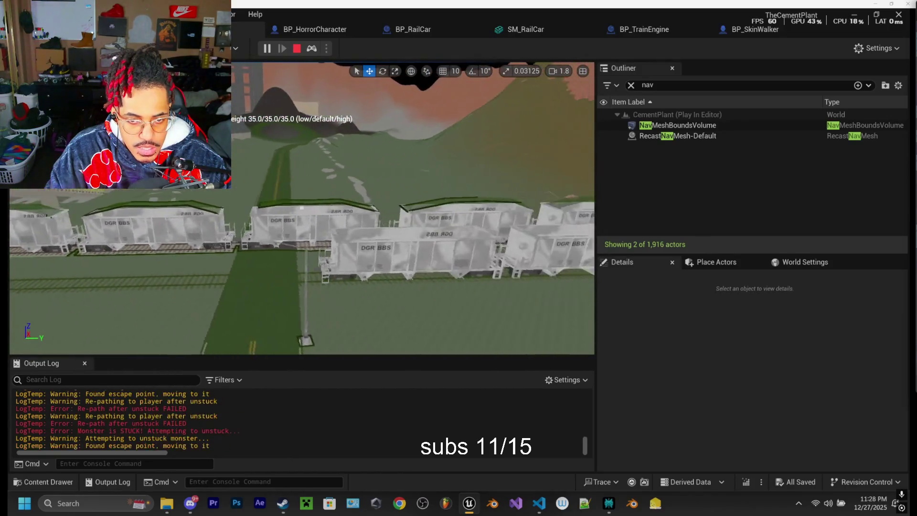
key(w)
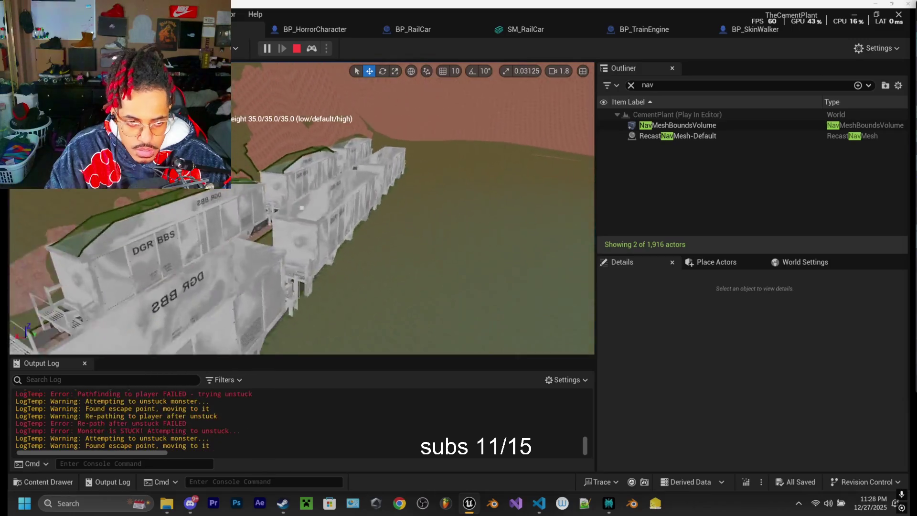
key(w)
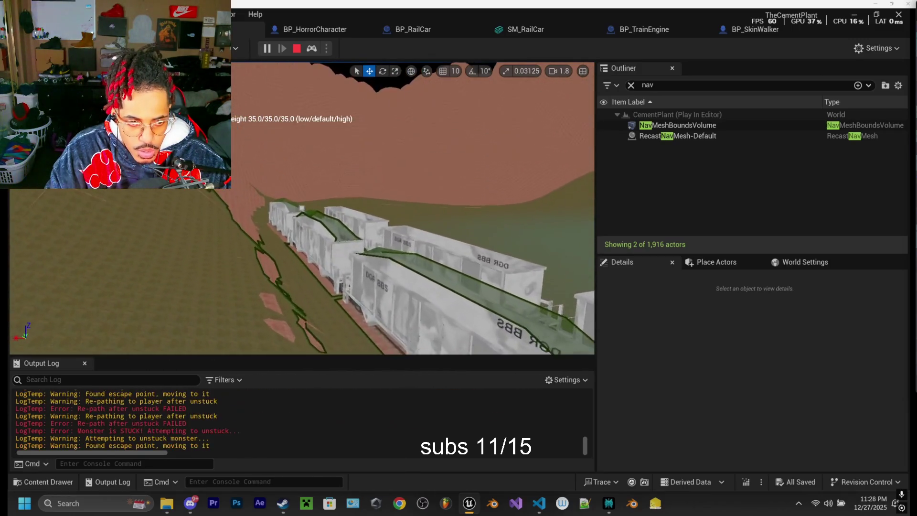
key(w)
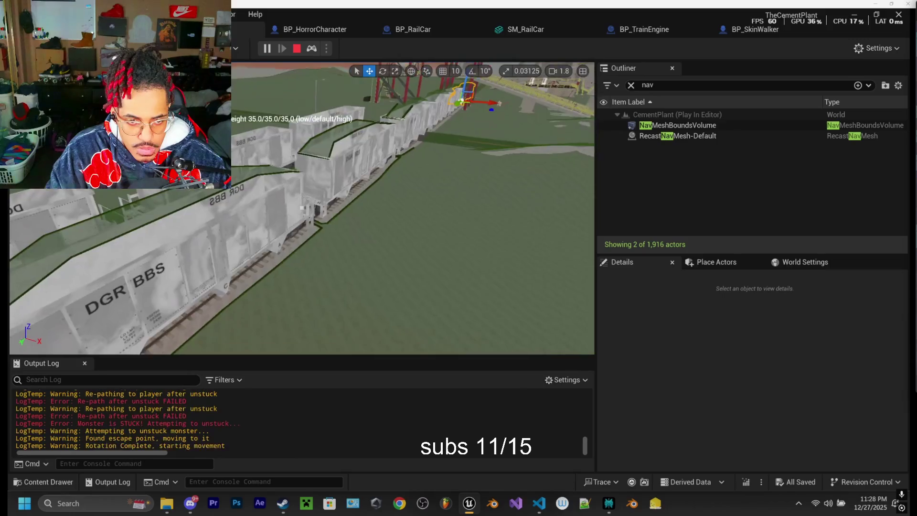
key(w)
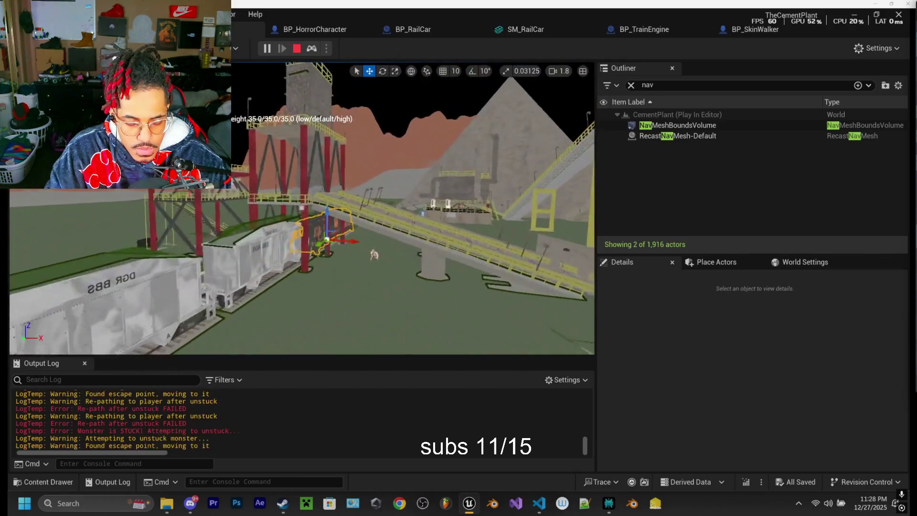
key(w)
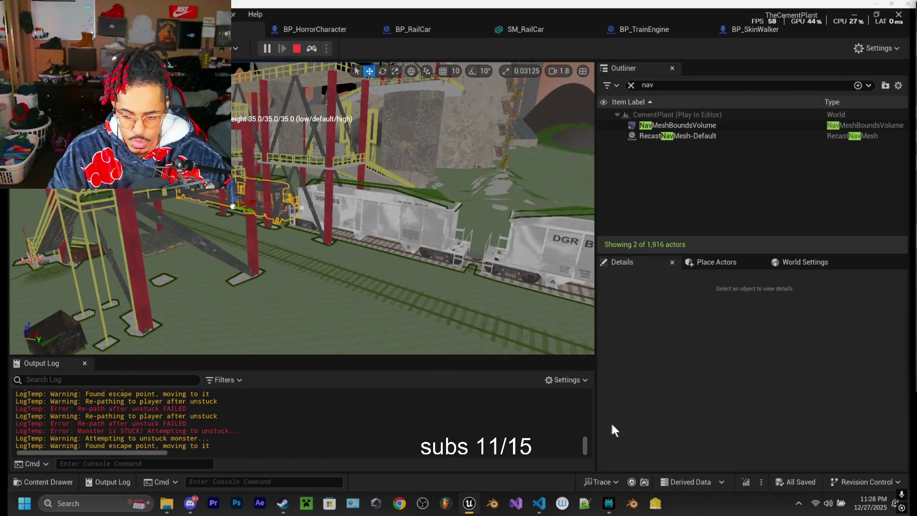
click(540, 504)
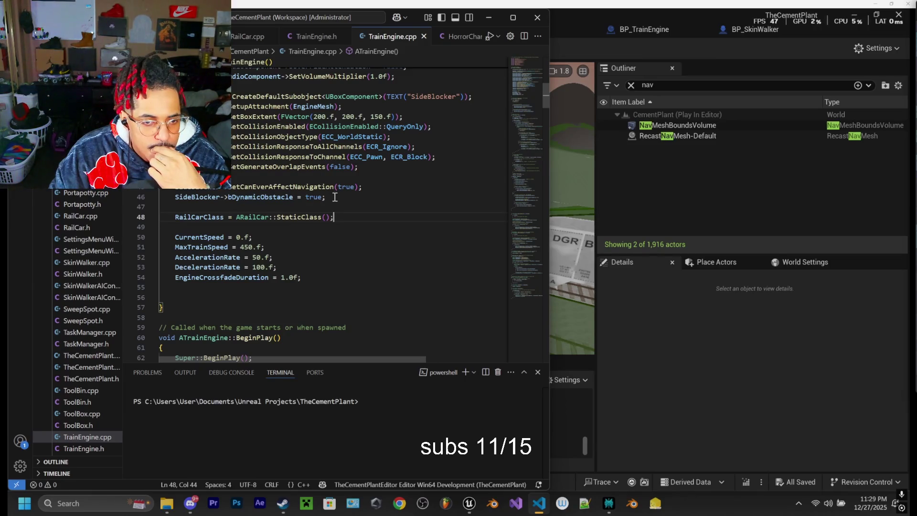
Step: Delete the SideBlocker SetCanEverAffectNavigation and bDynamicObstacle lines from TrainEngine.cpp
drag(333, 198, 183, 191)
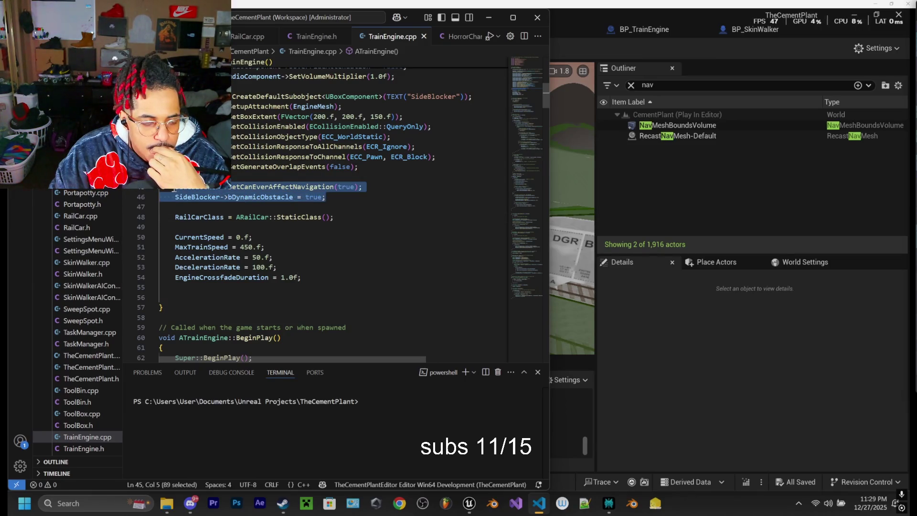
key(BackSpace)
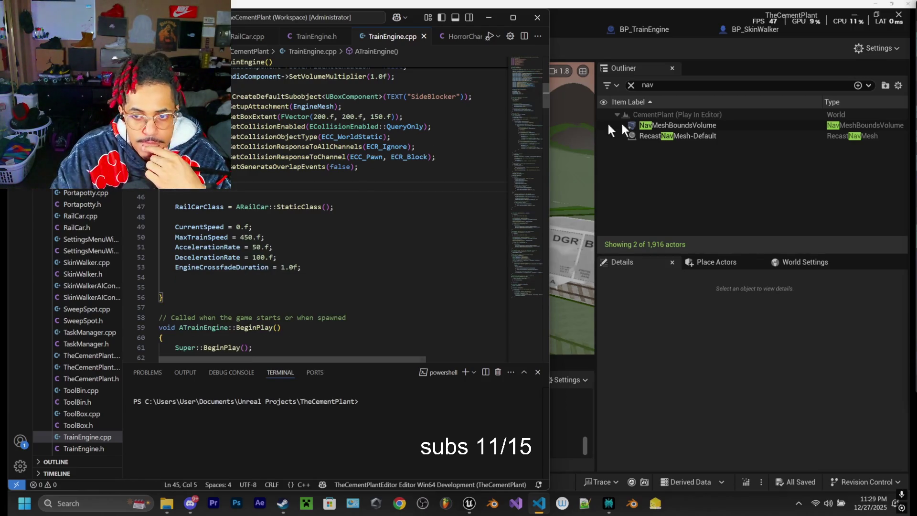
Step: Stop the running play session in Unreal and return to TrainEngine.cpp
click(592, 13)
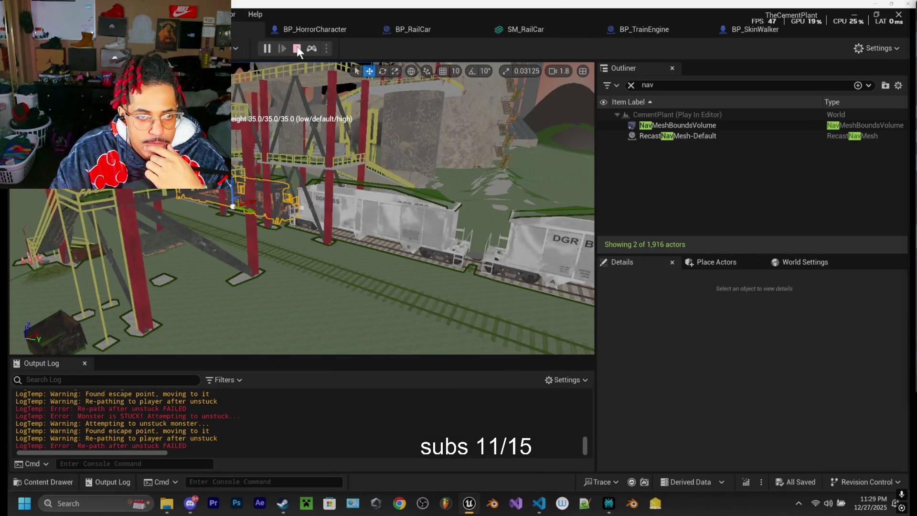
click(296, 48)
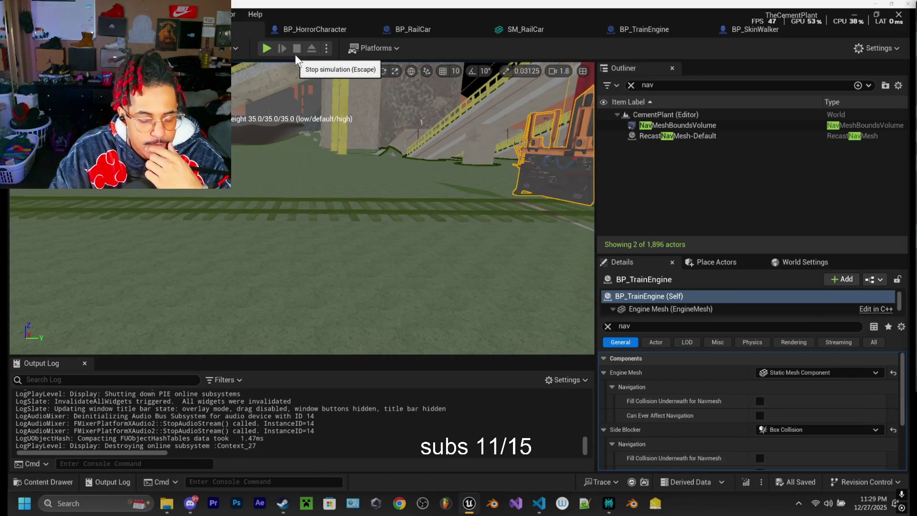
click(540, 503)
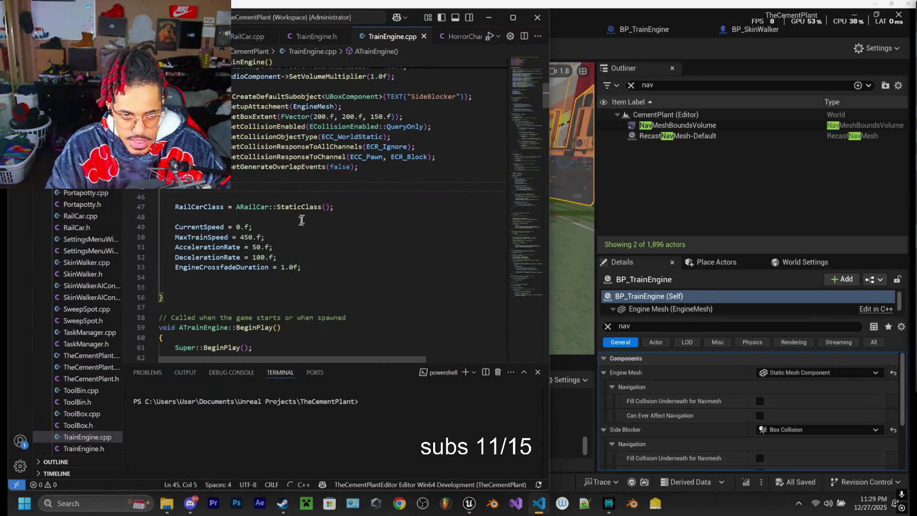
Step: Recompile the edited TrainEngine.cpp with Live Coding (Ctrl+Alt+F11), then close the console
key(ctrl+alt+F11)
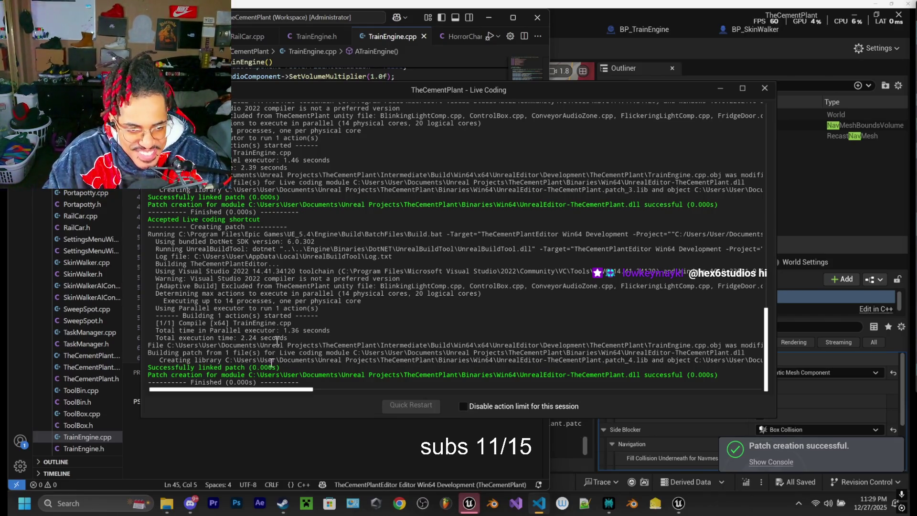
drag(554, 91, 541, 88)
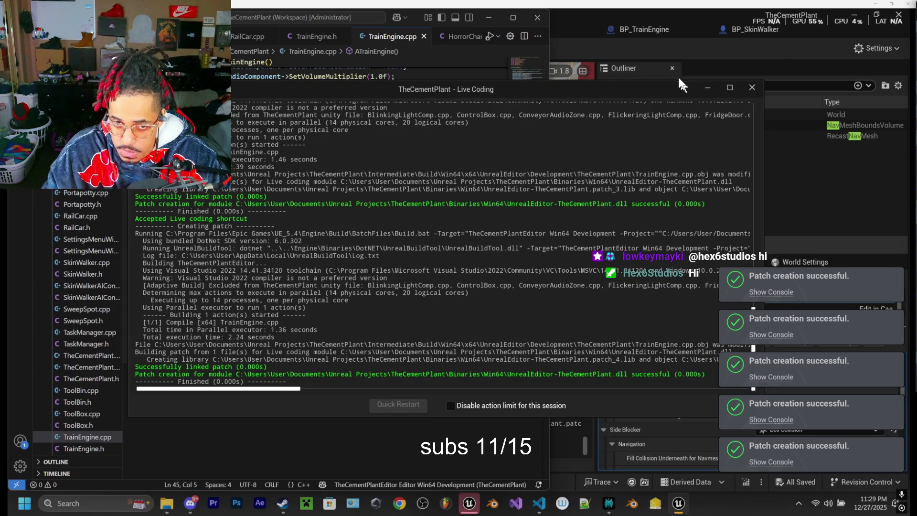
click(750, 88)
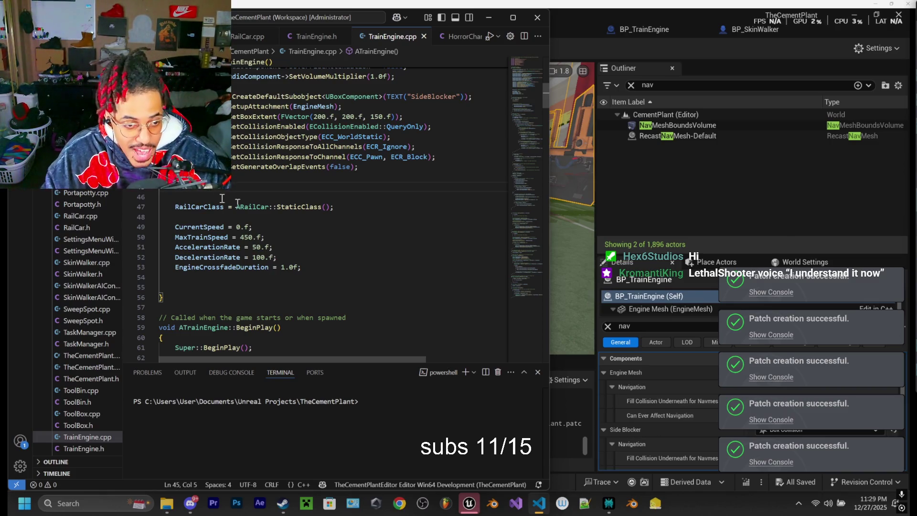
mouse_move(468, 507)
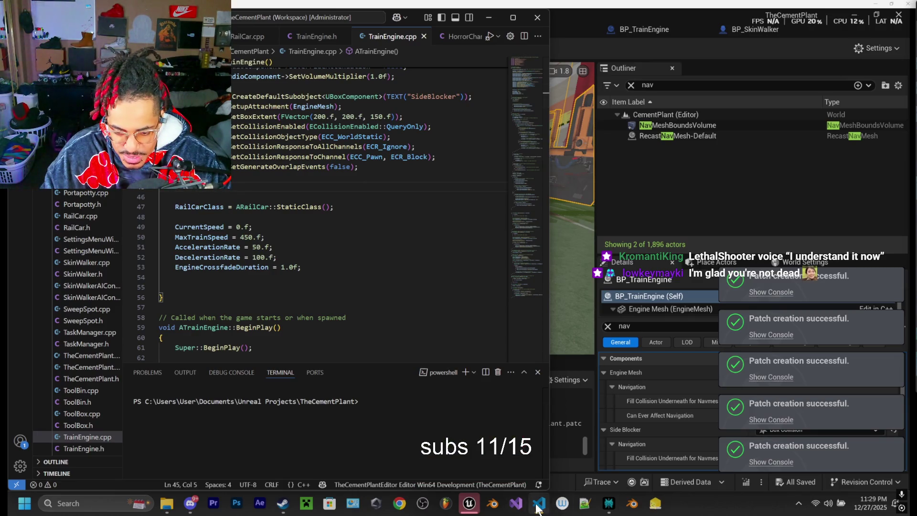
mouse_move(539, 507)
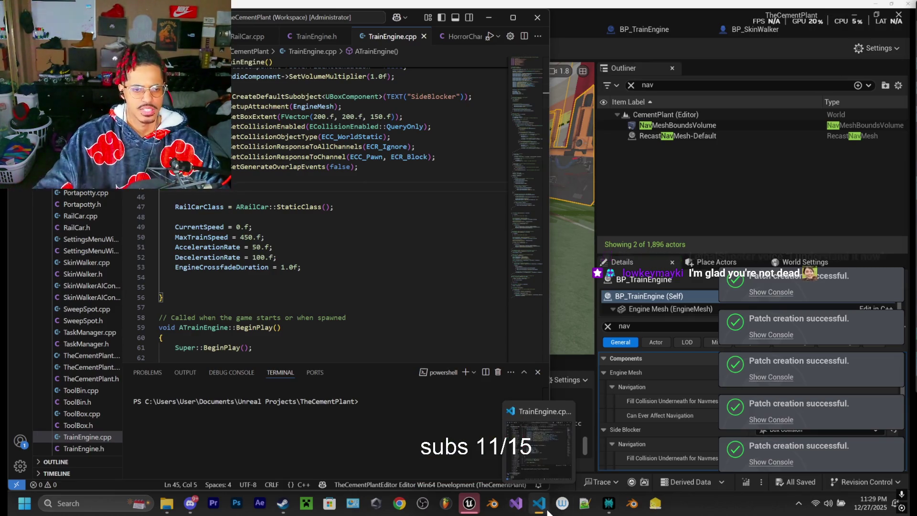
Step: Play the level, eject with F8 to view the navmesh around the train, then stop with Esc
click(468, 501)
click(266, 46)
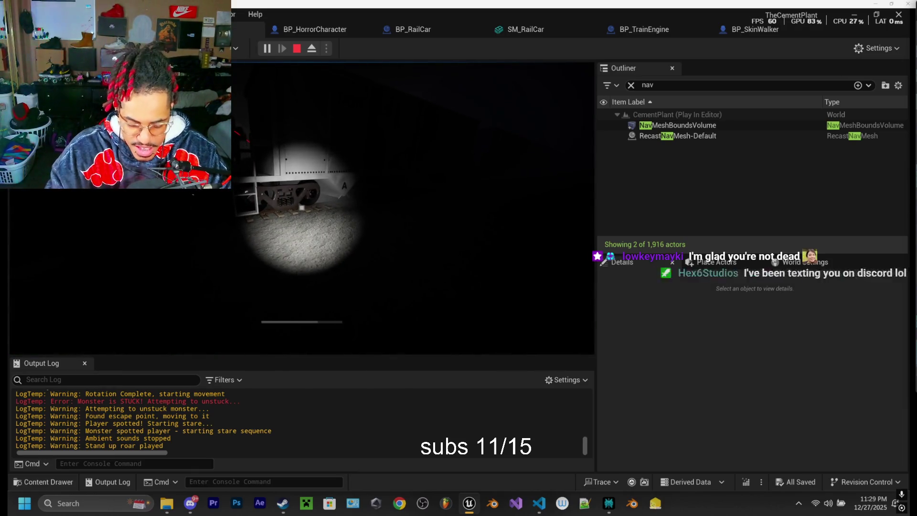
key(F8)
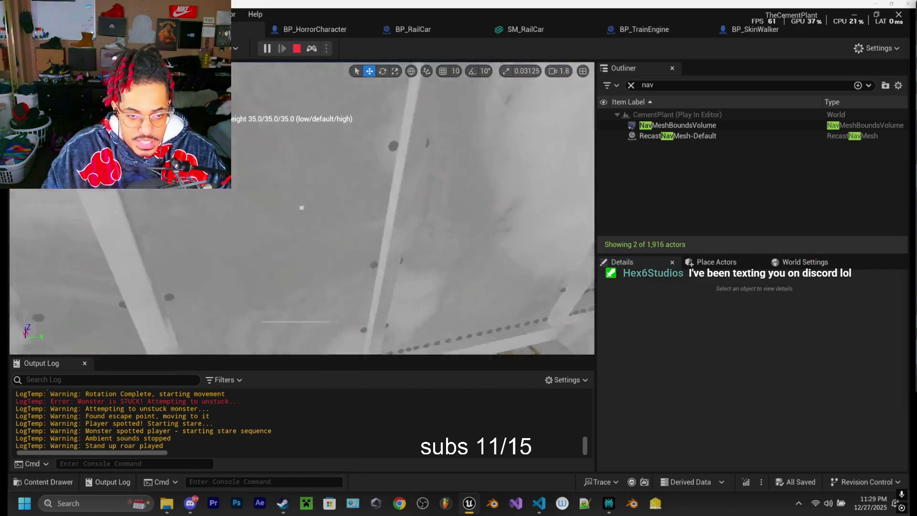
scroll(301, 208, up, 3)
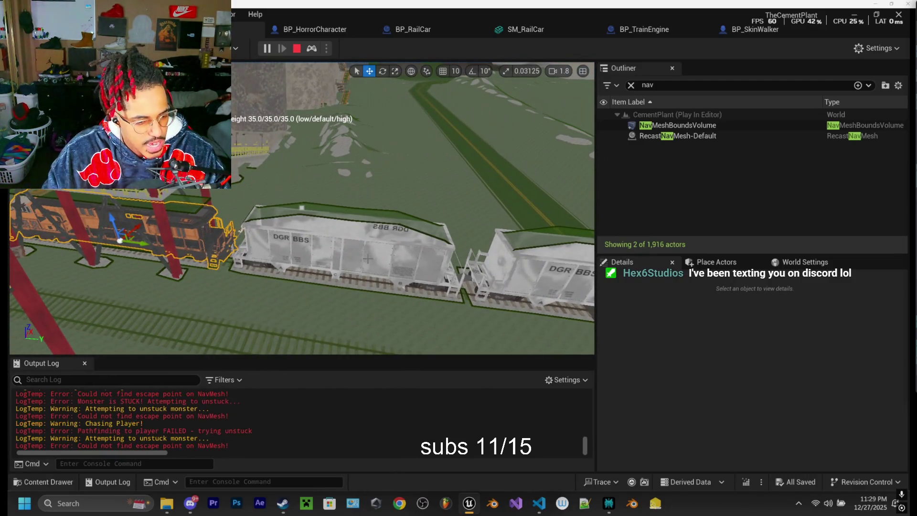
key(Escape)
drag(361, 209, 296, 211)
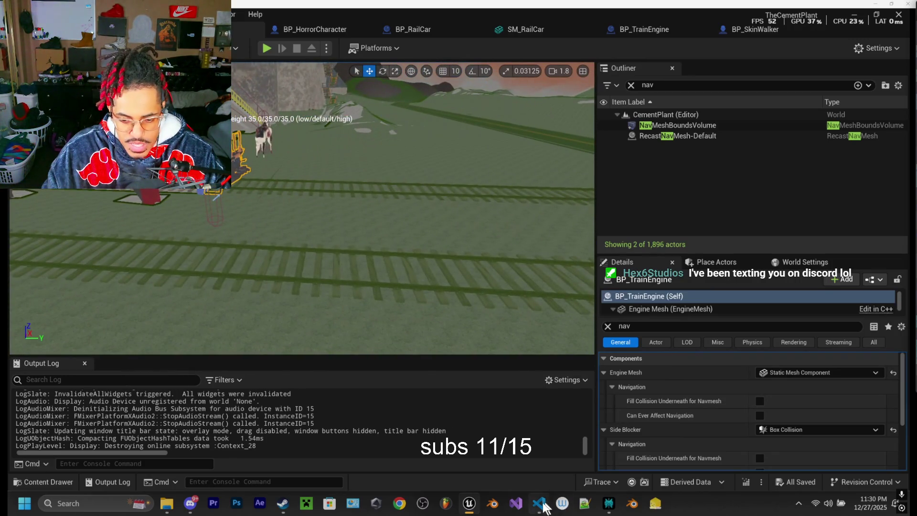
click(544, 504)
Step: Undo, then re-delete the two SideBlocker navigation lines in TrainEngine.cpp
key(ctrl+z)
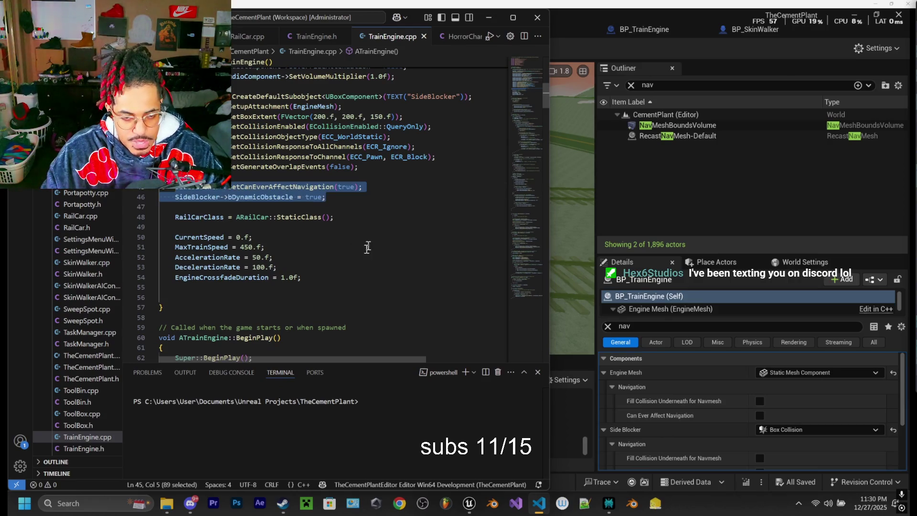
key(BackSpace)
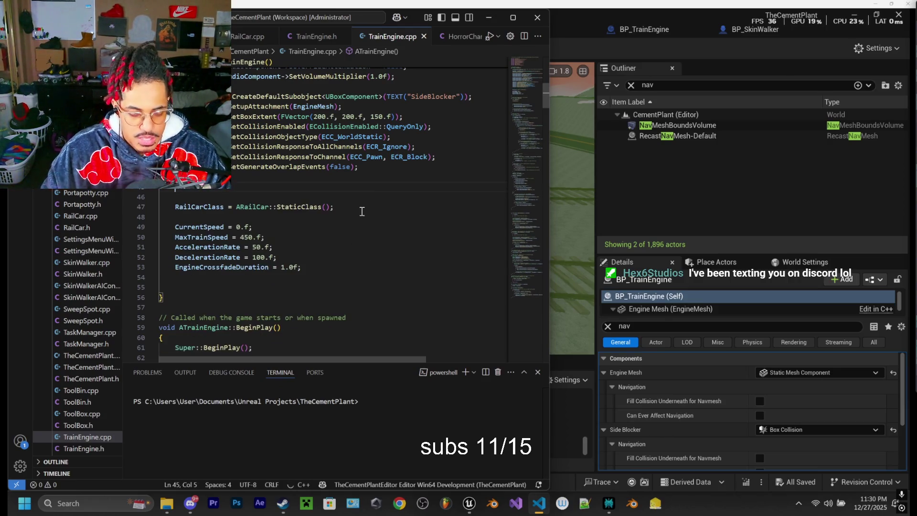
key(alt+Tab)
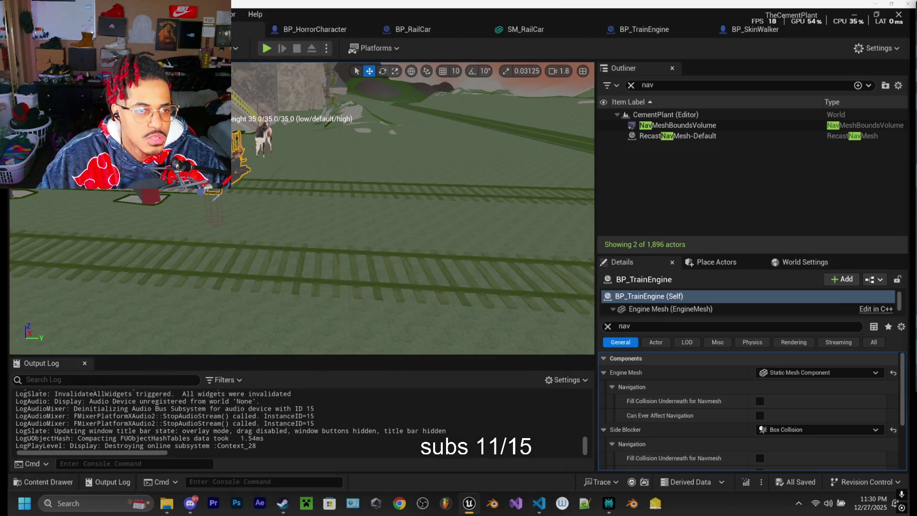
Step: Change Navigation Mesh Runtime Generation from Dynamic to Dynamic Modifiers Only
key(alt+Tab)
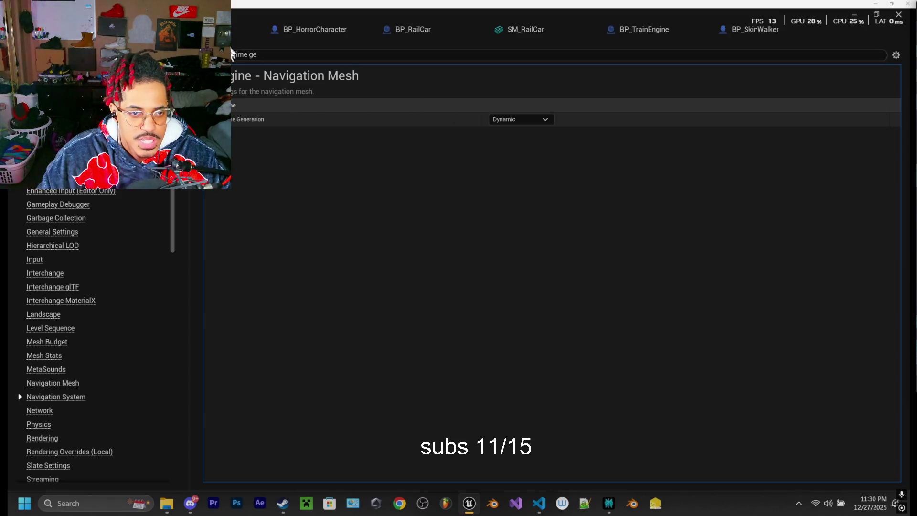
click(522, 119)
click(501, 140)
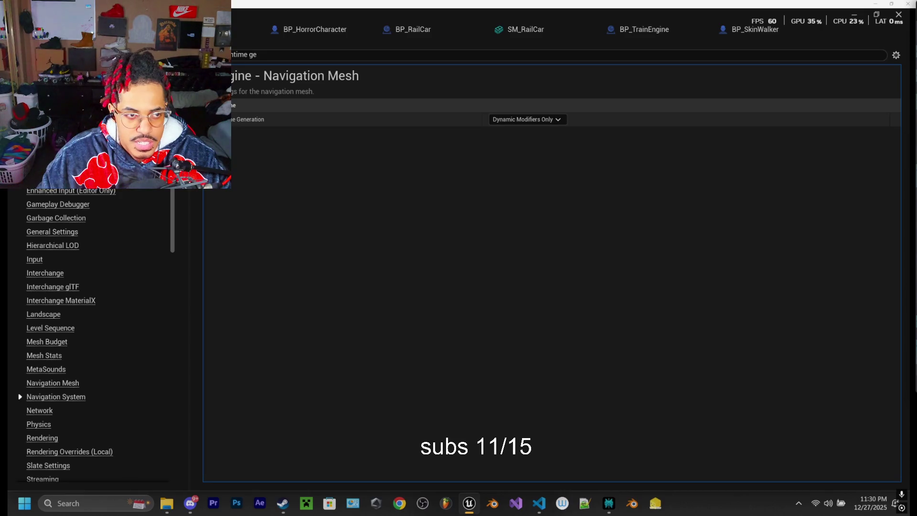
key(alt+Tab)
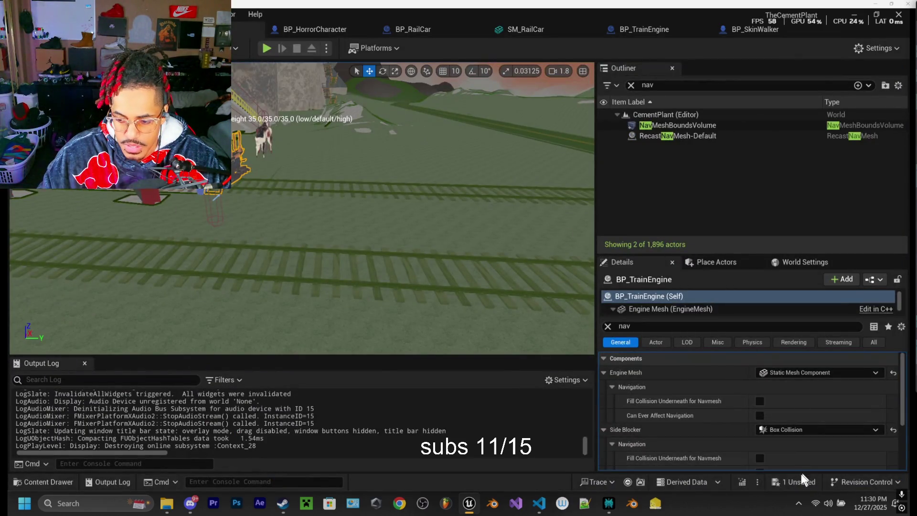
click(795, 482)
Step: Save the CementPlant map, then play, eject with F8 to inspect the train, and stop
click(535, 373)
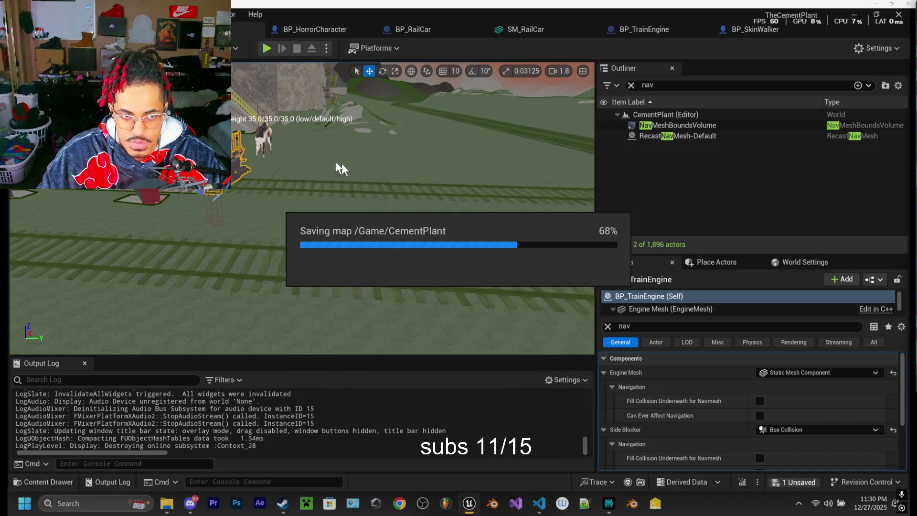
click(266, 48)
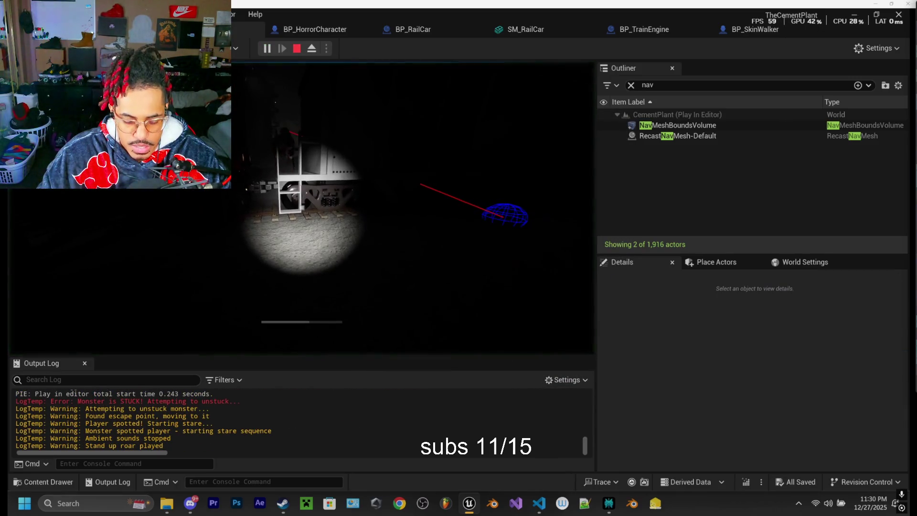
key(F8)
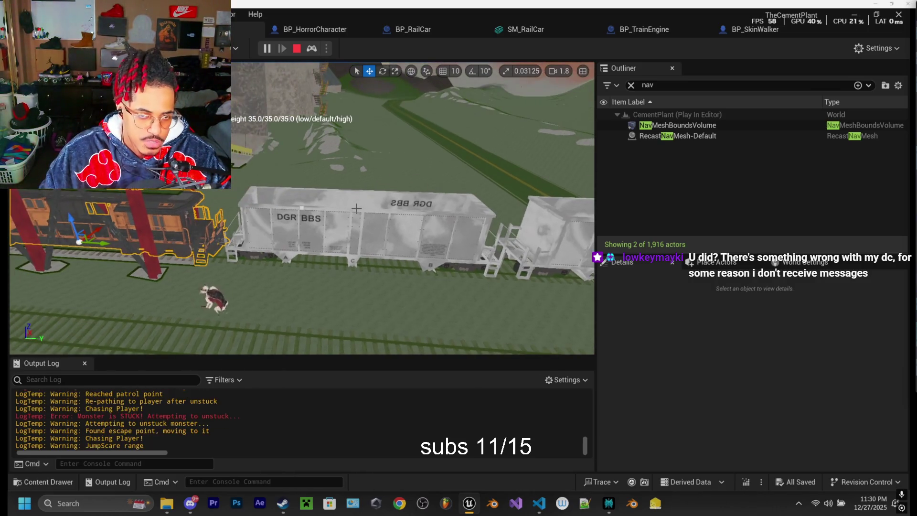
key(Escape)
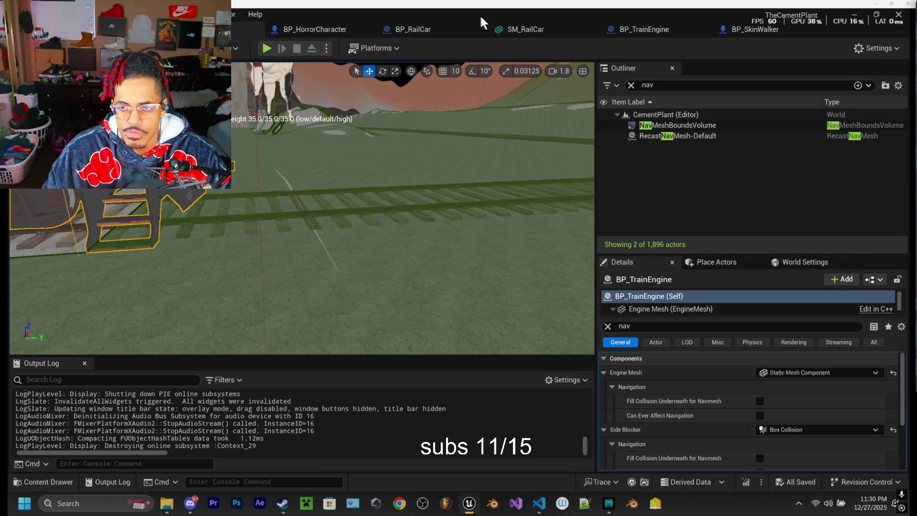
Step: Filter BP_RailCar defaults by 'navigation'; disable Can Ever Affect Navigation on MonsterLadderTriggerFront and MonsterLadderTriggerBack
click(429, 30)
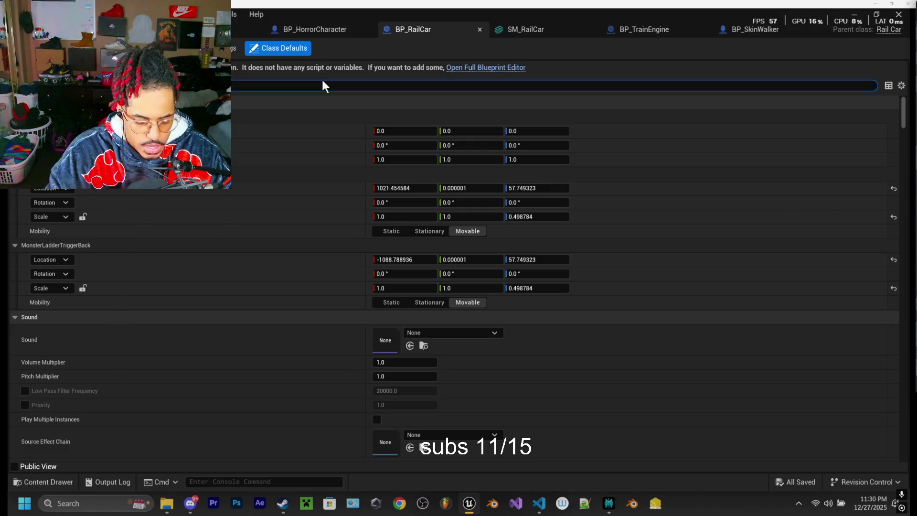
text(navigation)
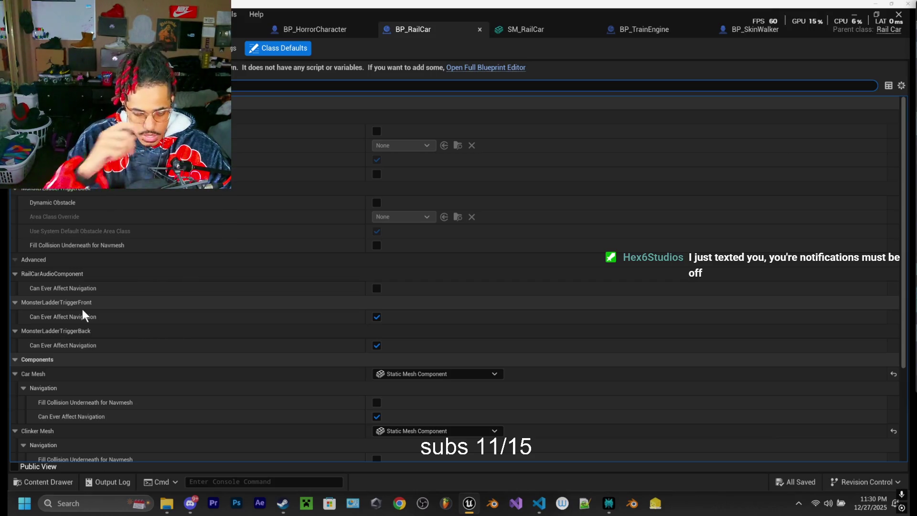
click(376, 317)
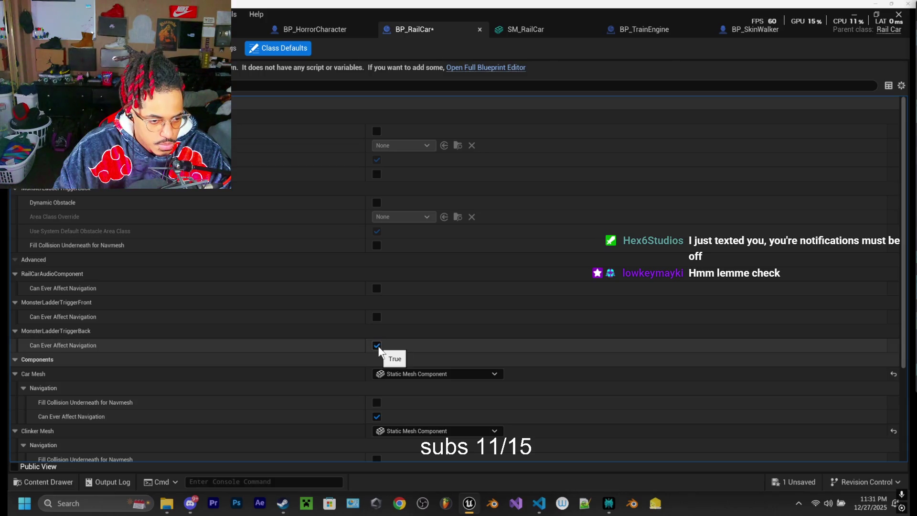
click(377, 317)
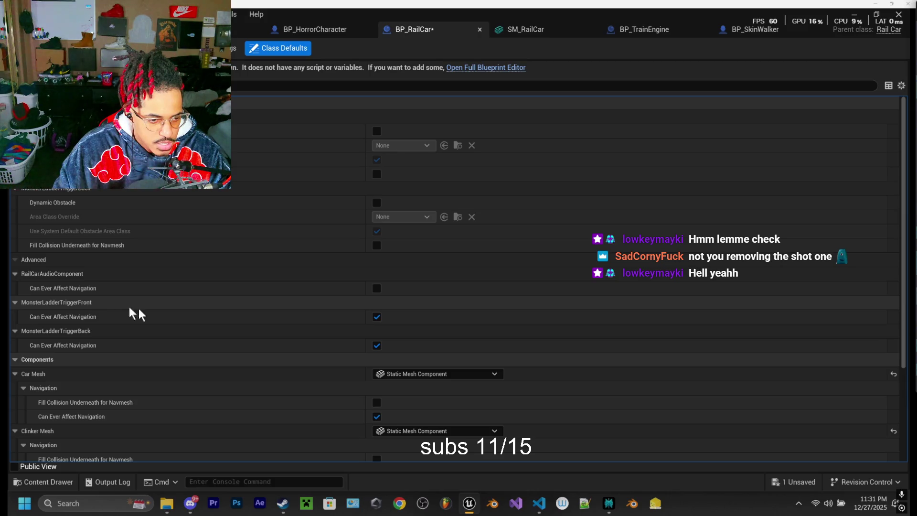
click(377, 317)
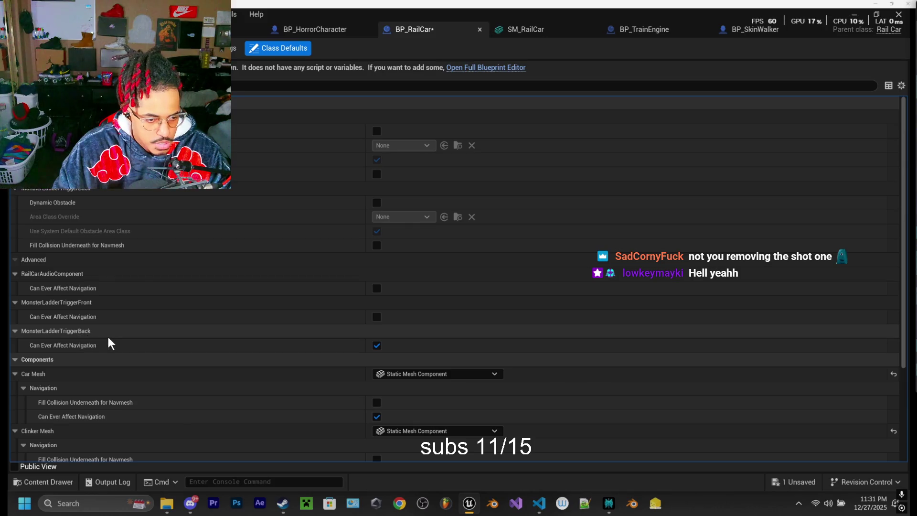
click(376, 346)
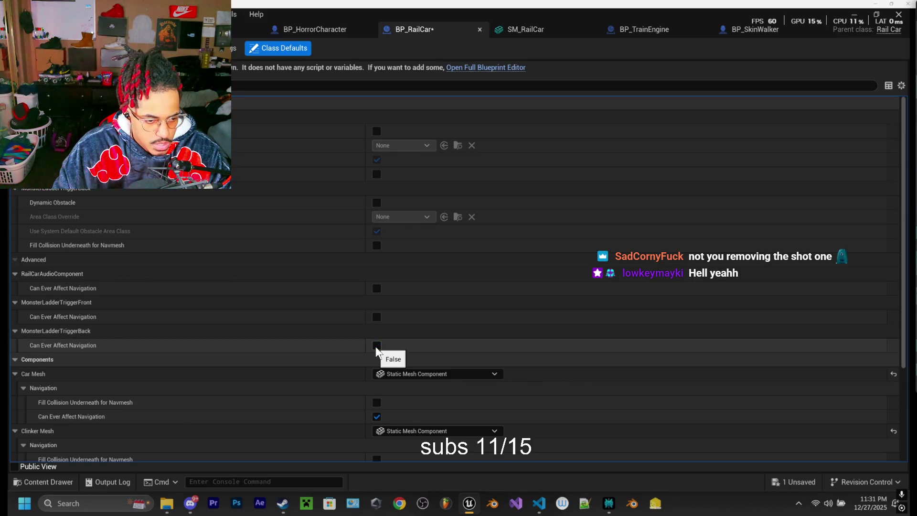
Step: Turn off Can Ever Affect Navigation for Car Mesh, Clinker Mesh and Ladder Trigger Left
scroll(291, 333, down, 2)
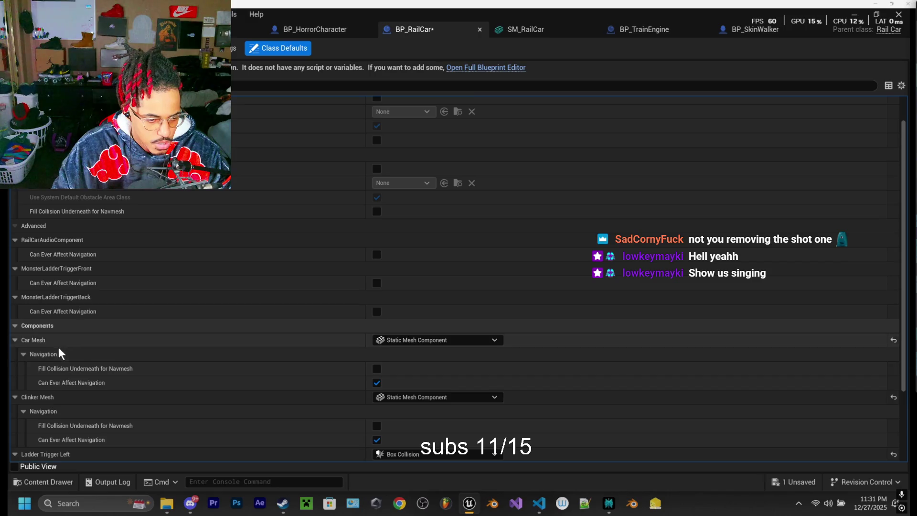
scroll(59, 347, down, 1)
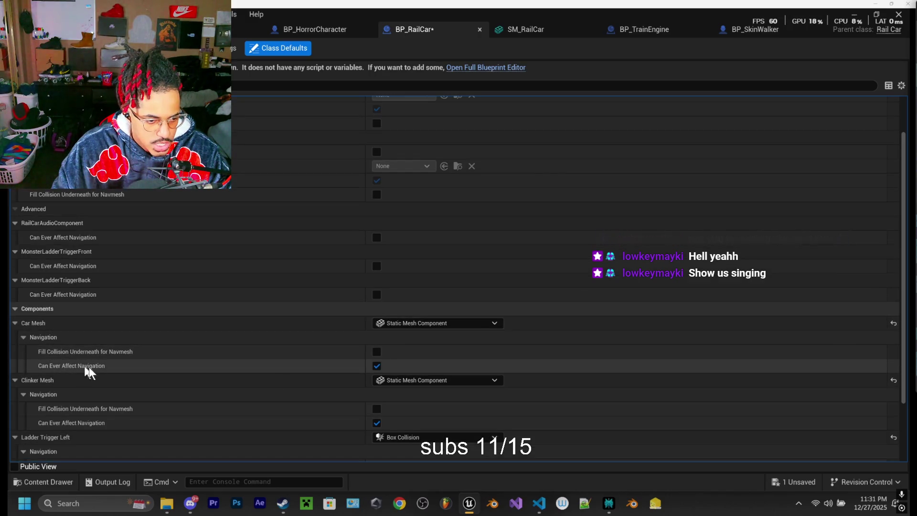
click(374, 366)
scroll(209, 353, down, 1)
scroll(106, 356, down, 1)
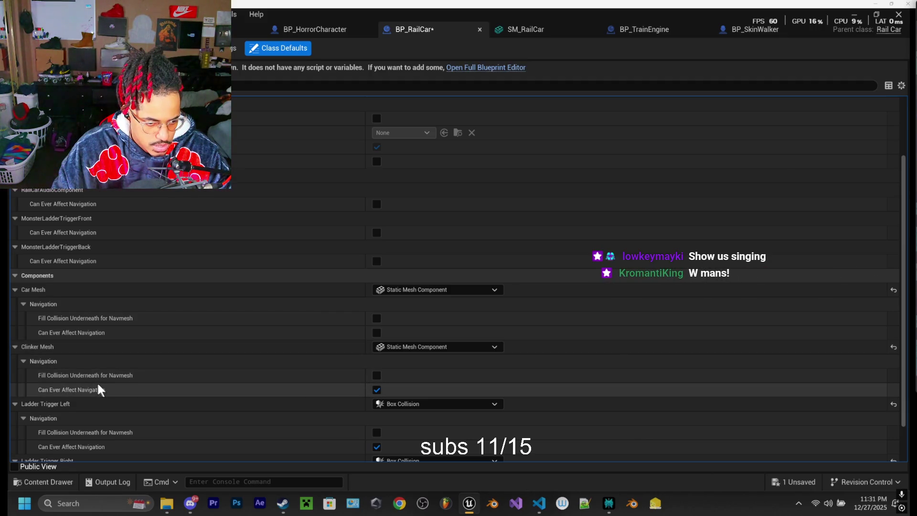
click(376, 389)
scroll(196, 334, down, 2)
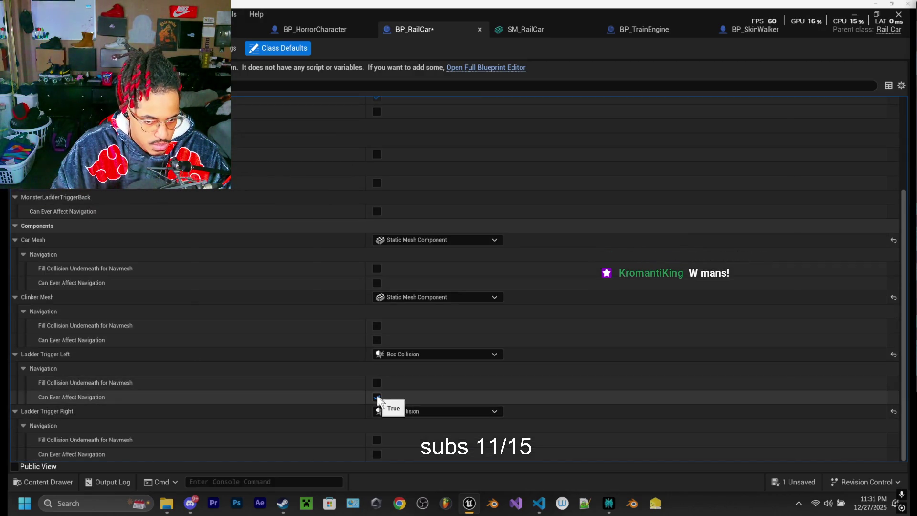
click(377, 397)
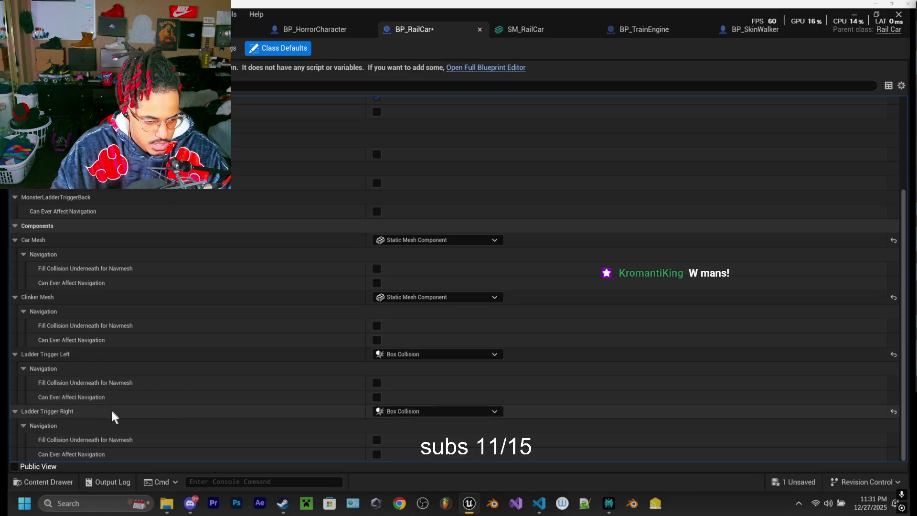
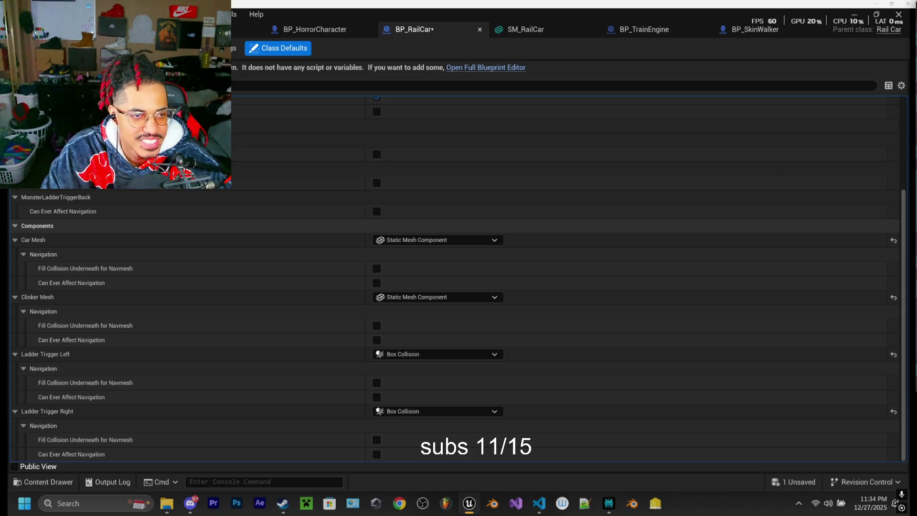
Step: Set Navigation Mesh Runtime Generation to Dynamic in Project Settings, then return to the CementPlant level
scroll(308, 263, up, 3)
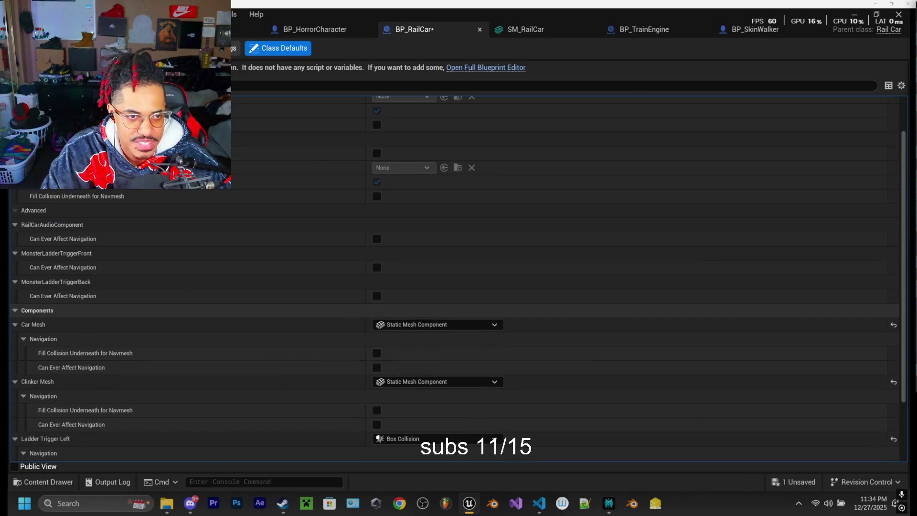
click(172, 29)
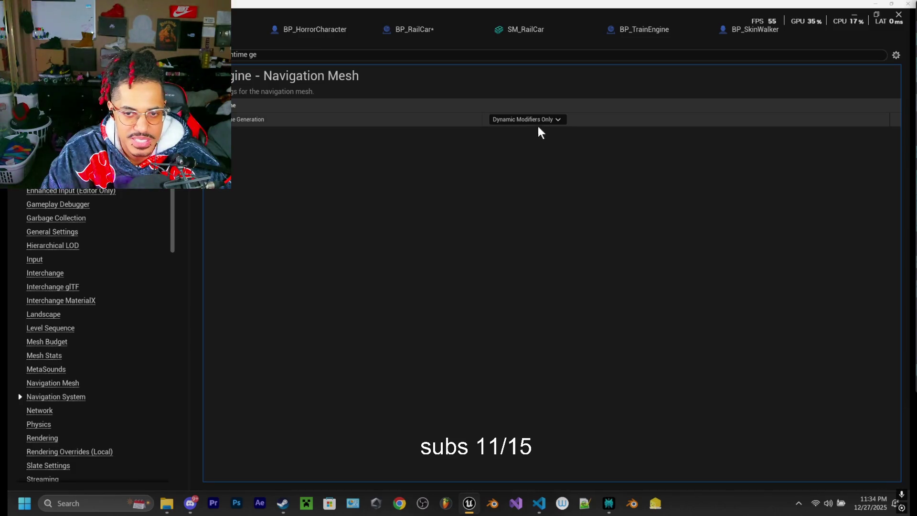
click(533, 121)
click(510, 150)
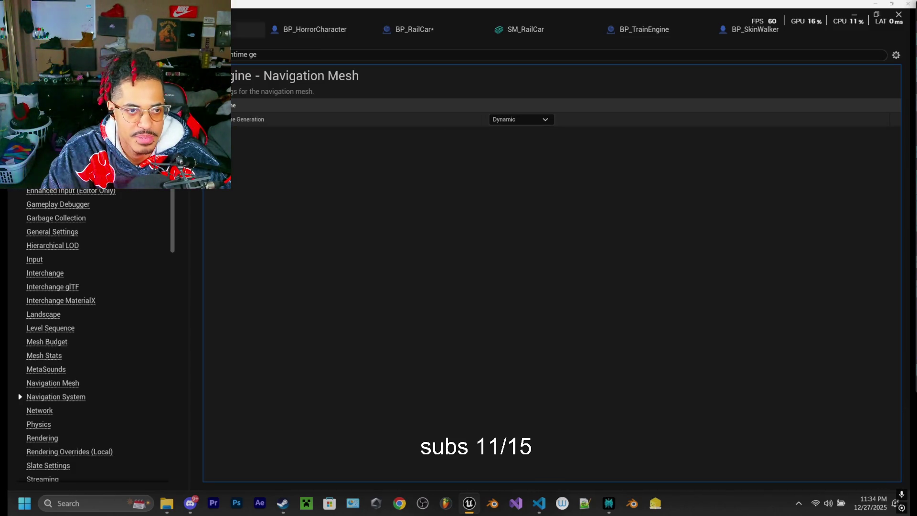
click(242, 43)
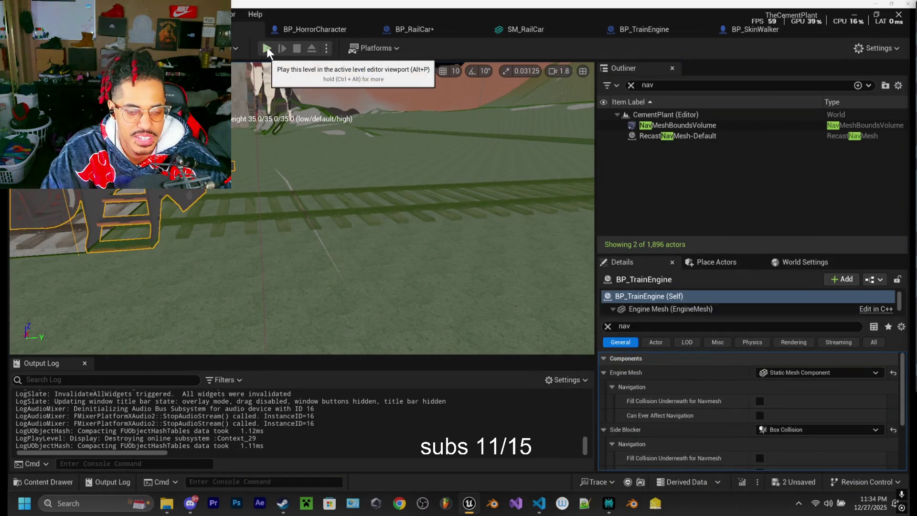
Step: Play the level, eject with F8 to inspect the train cars, then stop
click(267, 47)
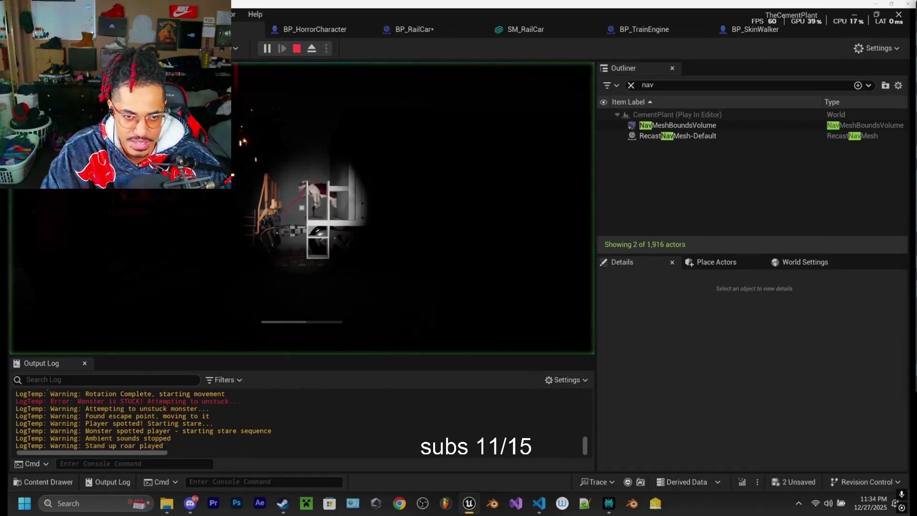
key(F8)
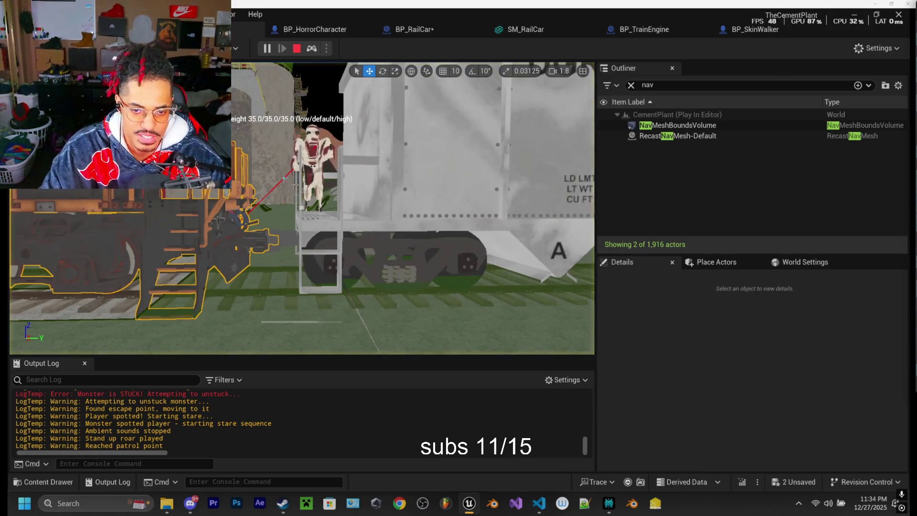
drag(301, 208, 301, 209)
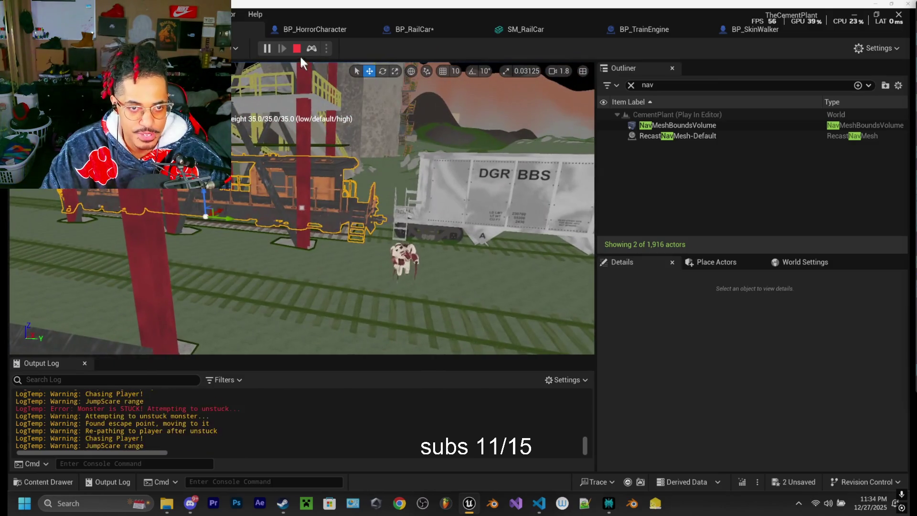
click(297, 49)
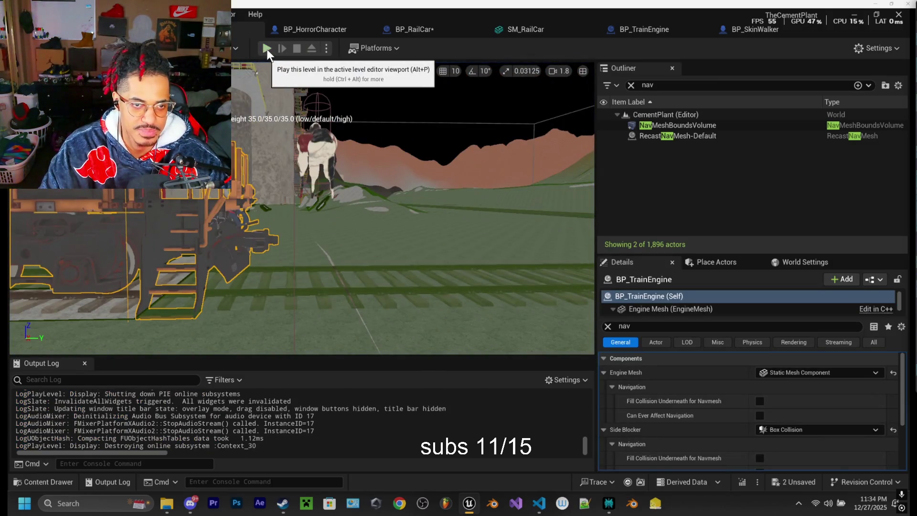
Step: Replay and walk across the field, through the stair-top room and into the dark yard, then eject with F8
click(266, 49)
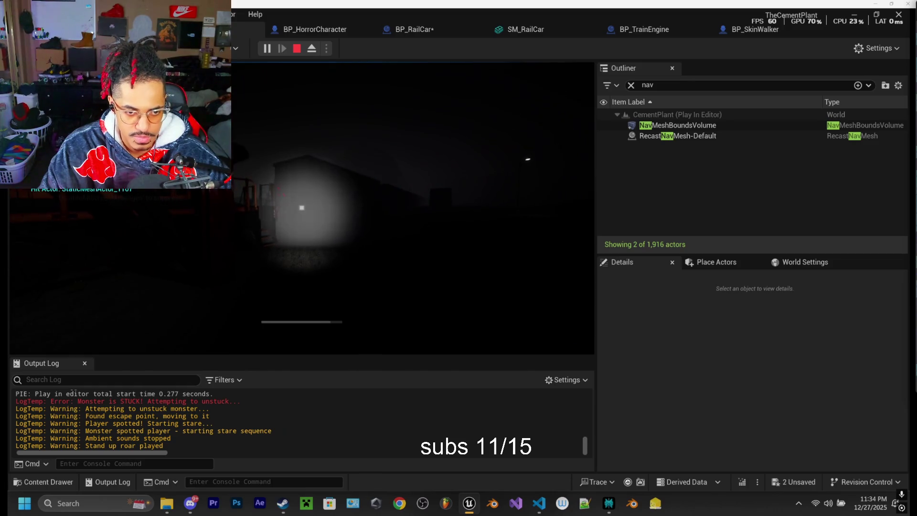
key(shift+w)
key(shift+w)
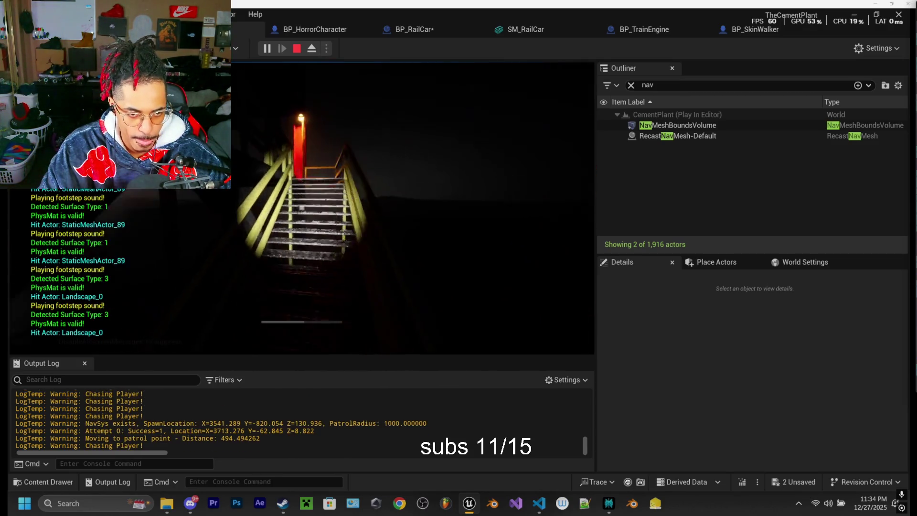
key(shift+w)
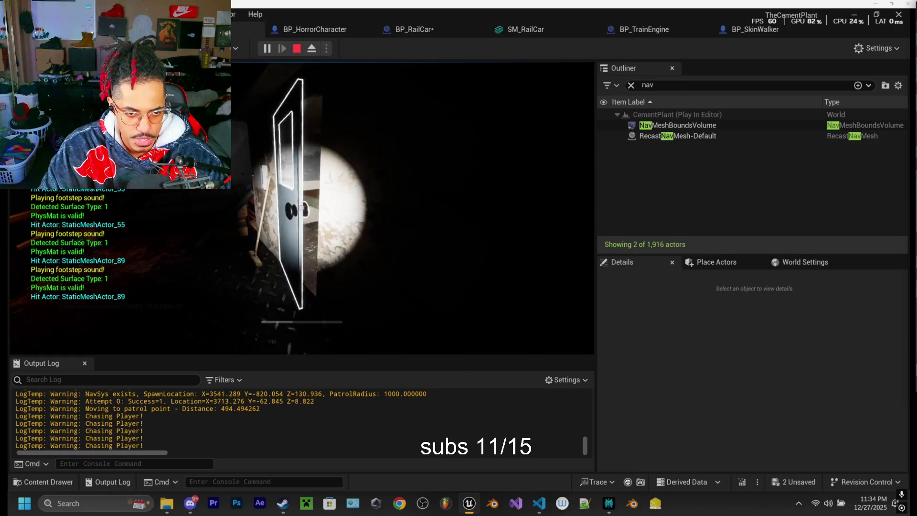
key(e)
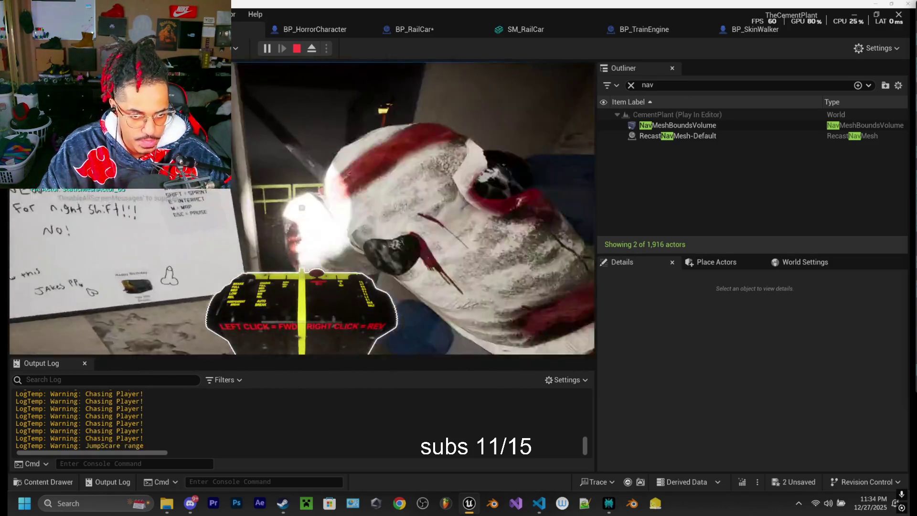
key(w)
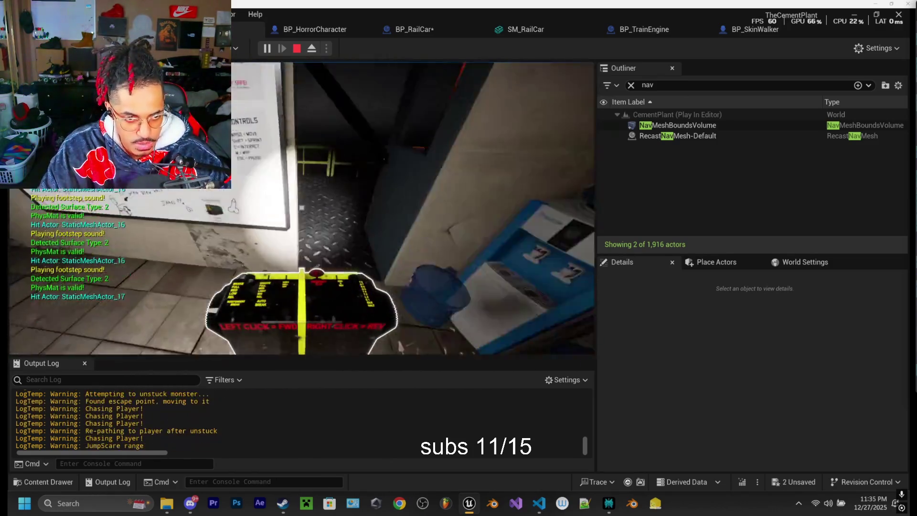
key(w)
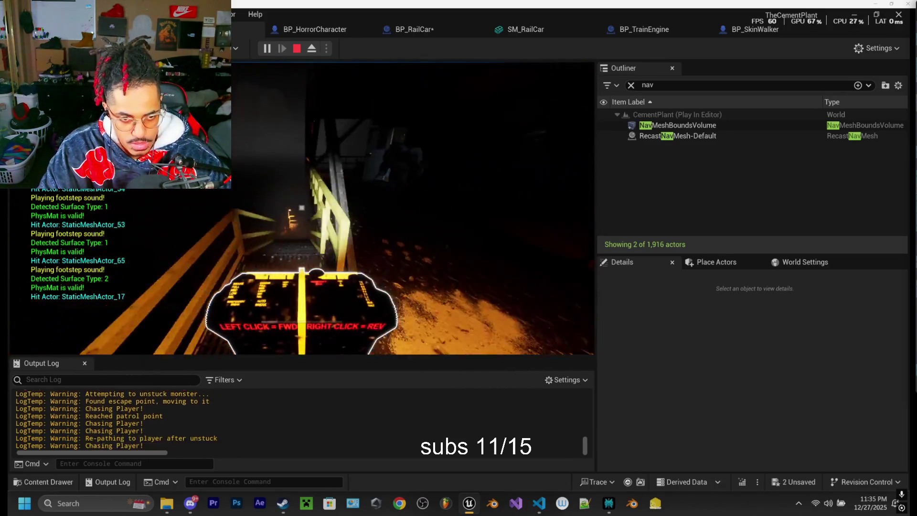
key(w)
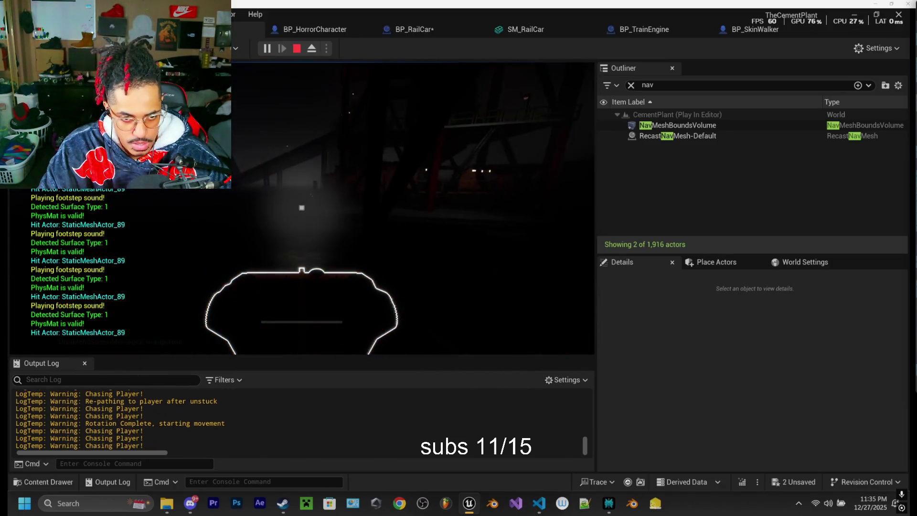
key(w)
key(w)
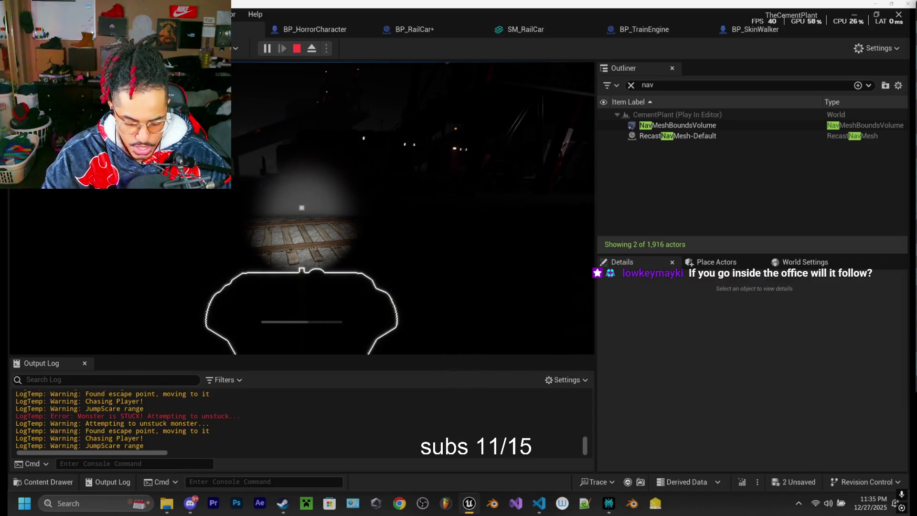
key(F8)
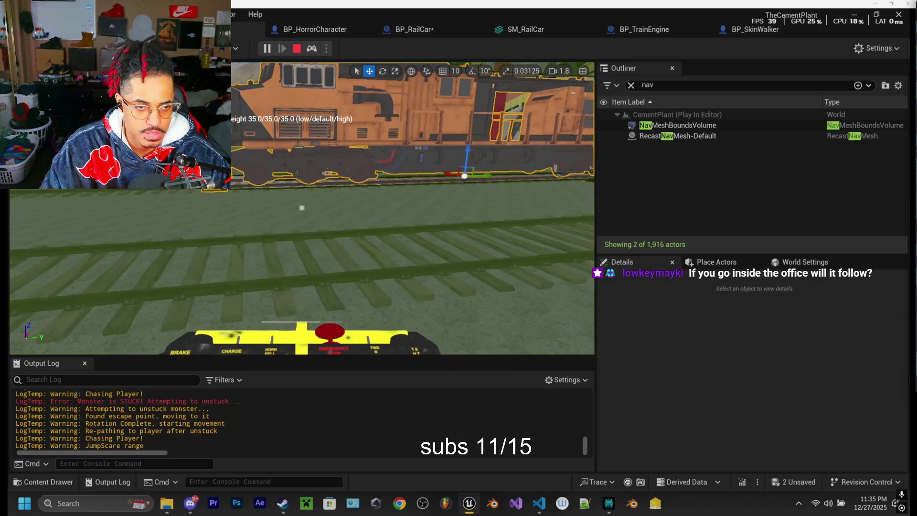
Step: Fly to the hopper car and repossess the player, then evade the monster near the rail car until caught, and end play with Esc
mouse_move(302, 208)
mouse_down()
mouse_move(268, 203)
mouse_move(302, 207)
mouse_up()
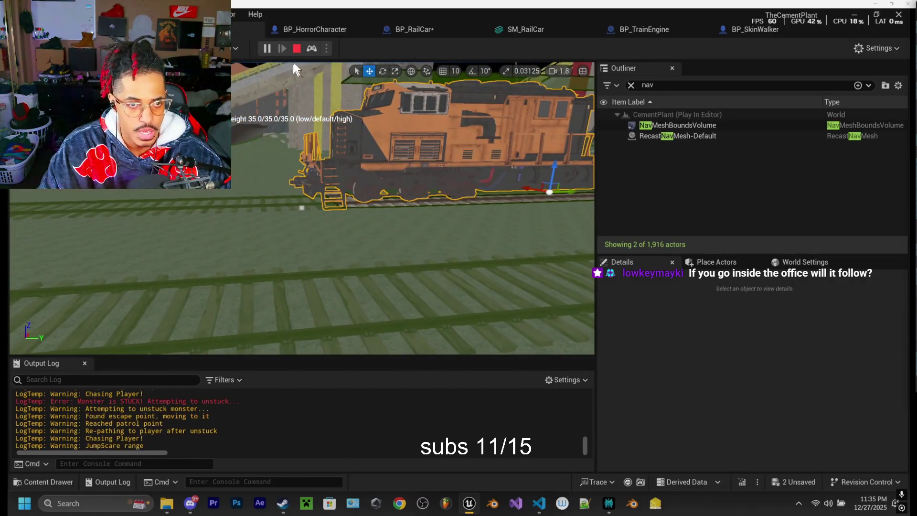
click(311, 48)
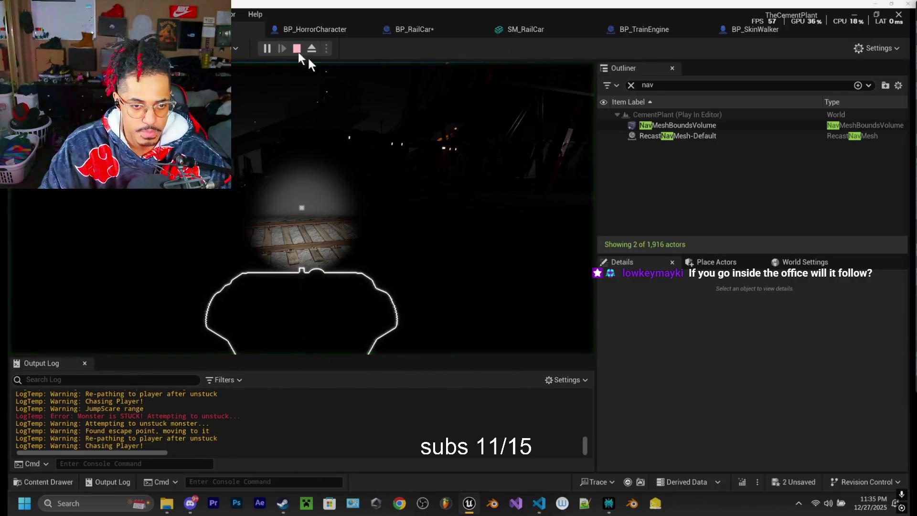
drag(302, 207, 302, 208)
key(shift+w)
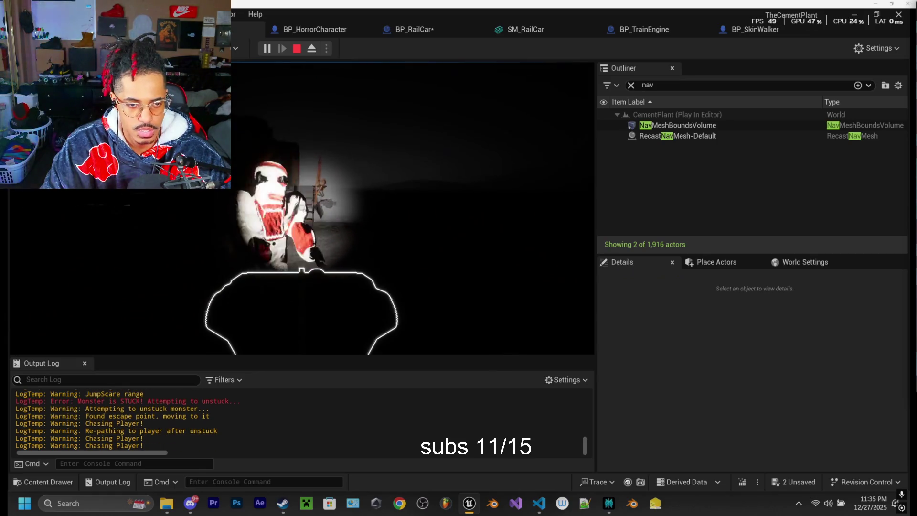
key(shift+w)
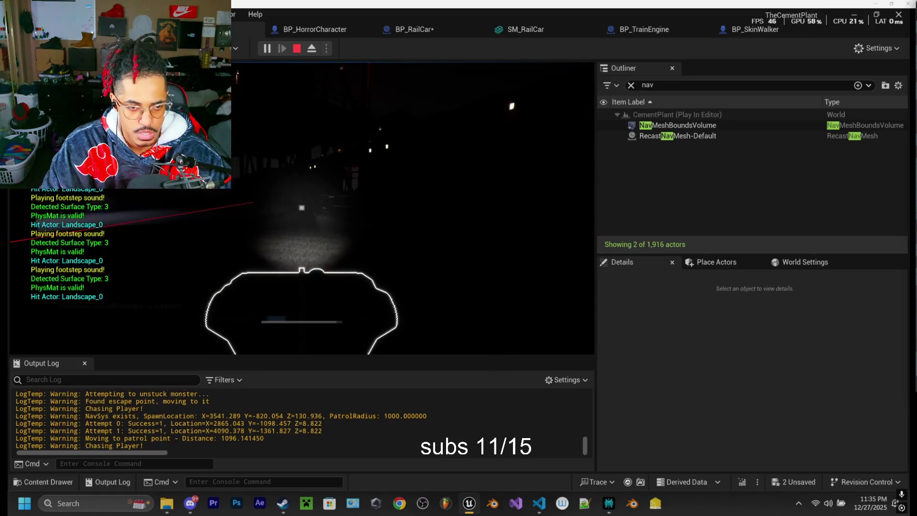
key(w)
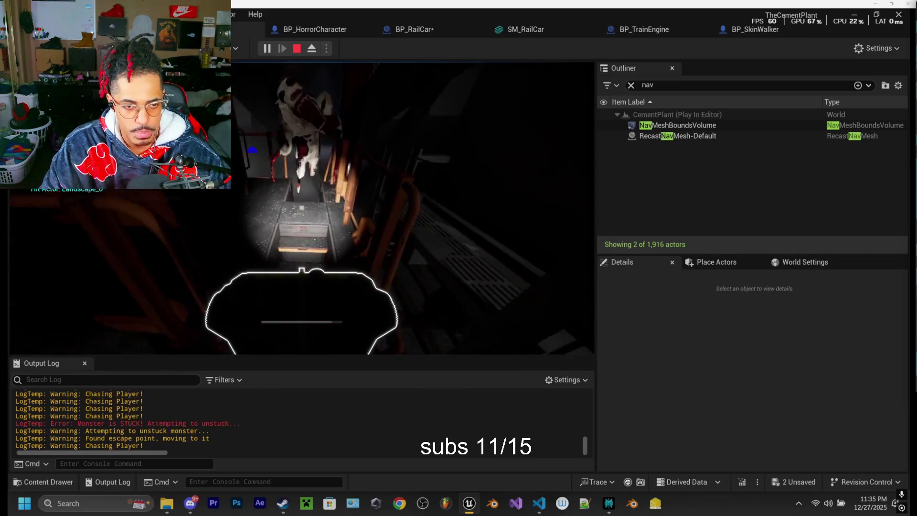
key(w)
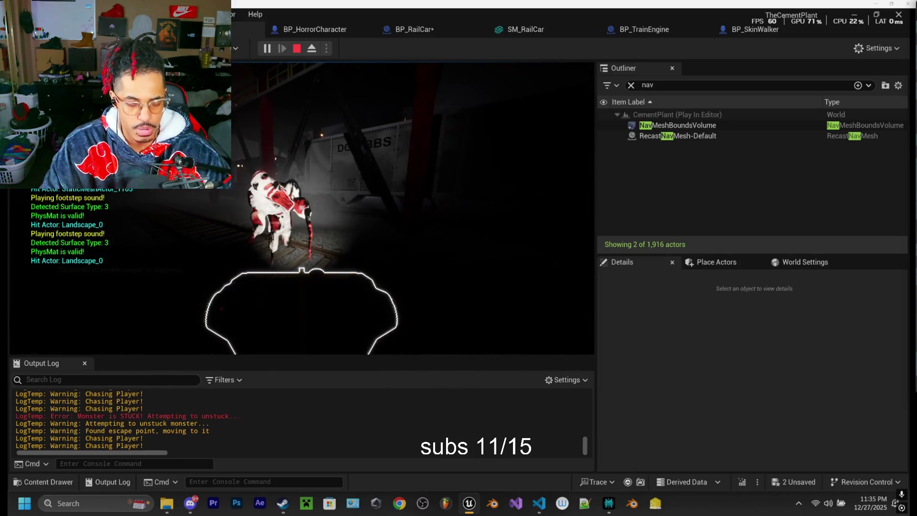
key(Escape)
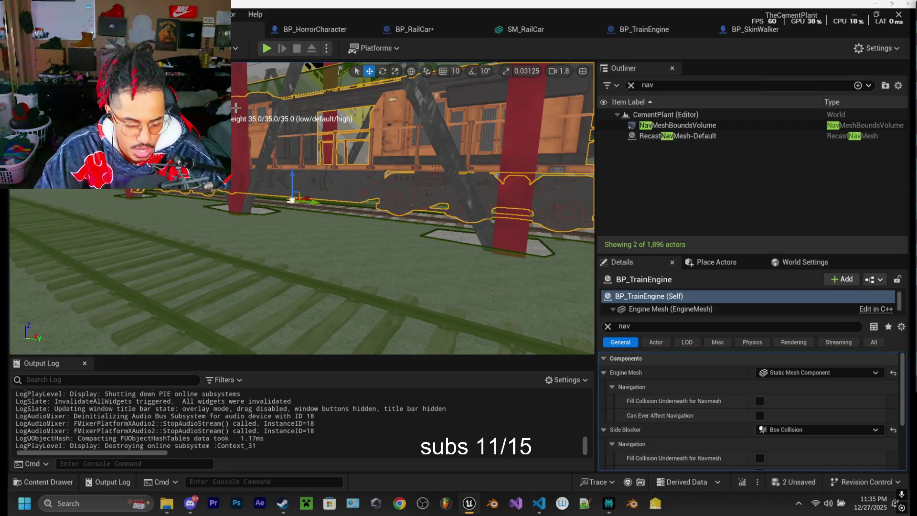
Step: Start play and walk along the rail tracks toward the lit staircase and the dark door
click(267, 47)
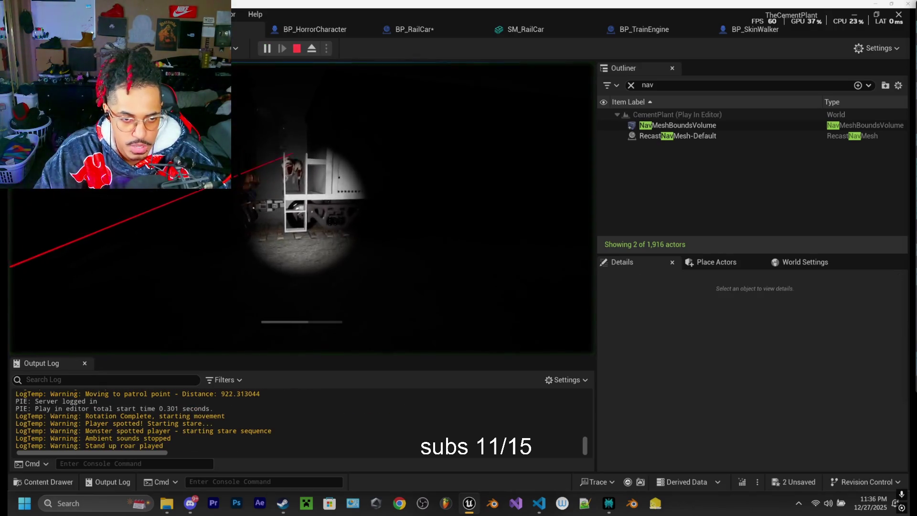
key(w)
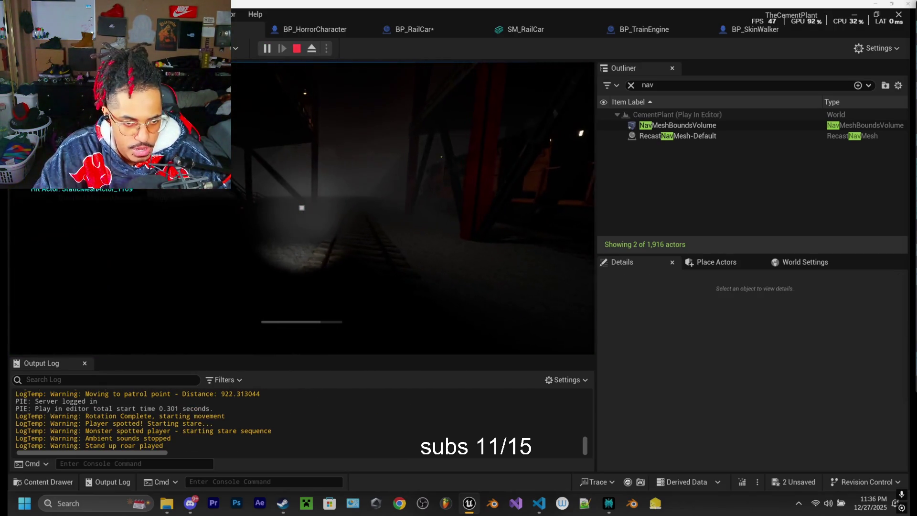
key(w)
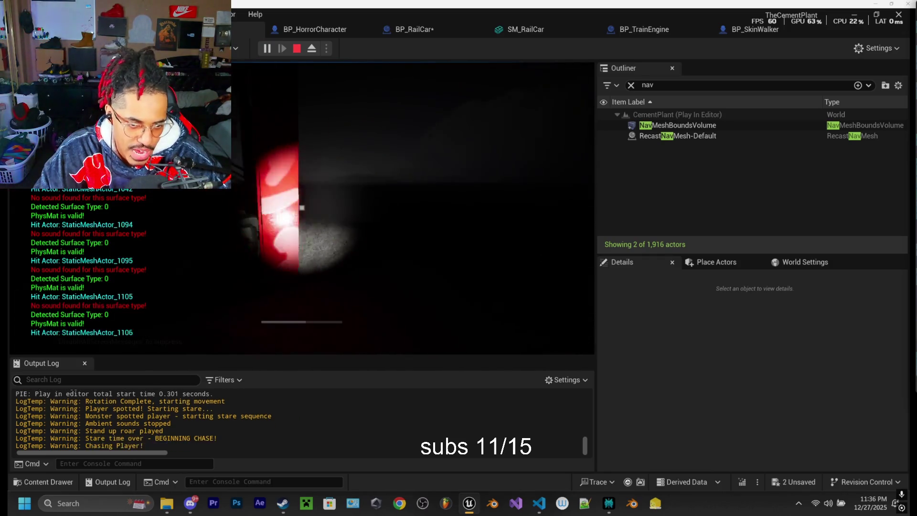
key(w)
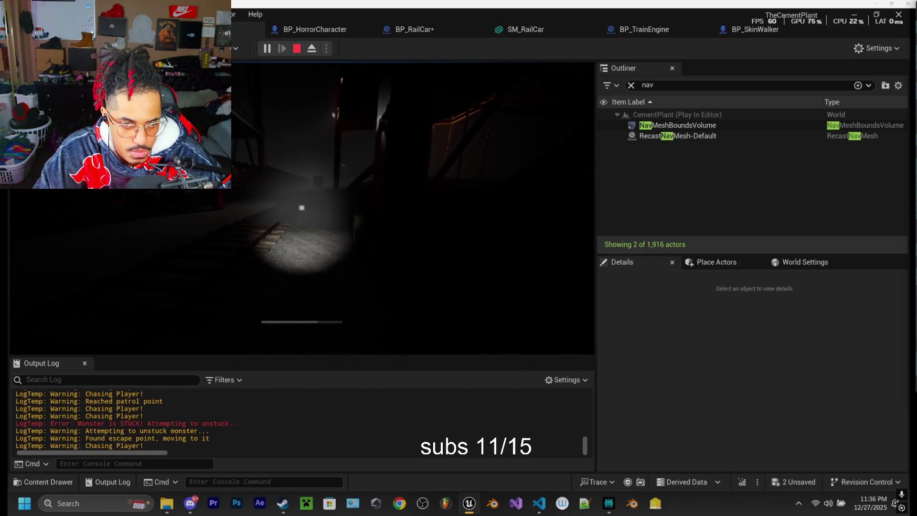
key(w)
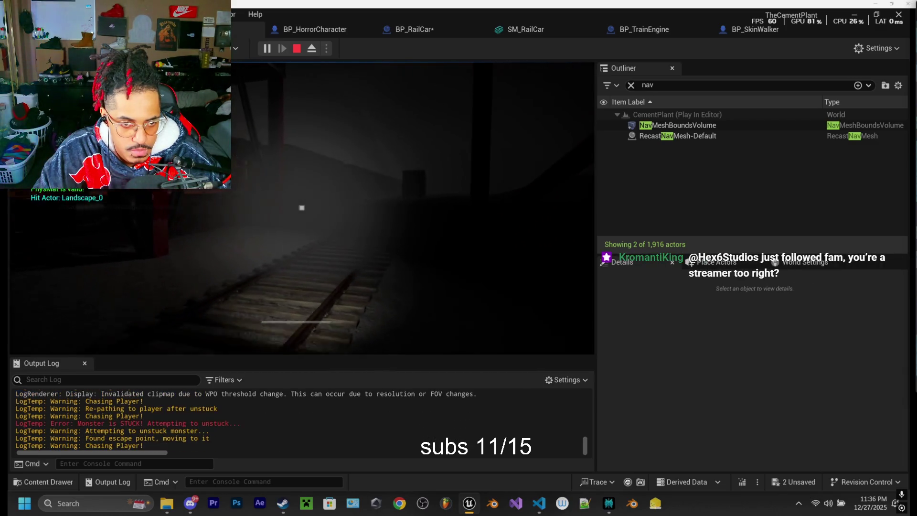
key(w)
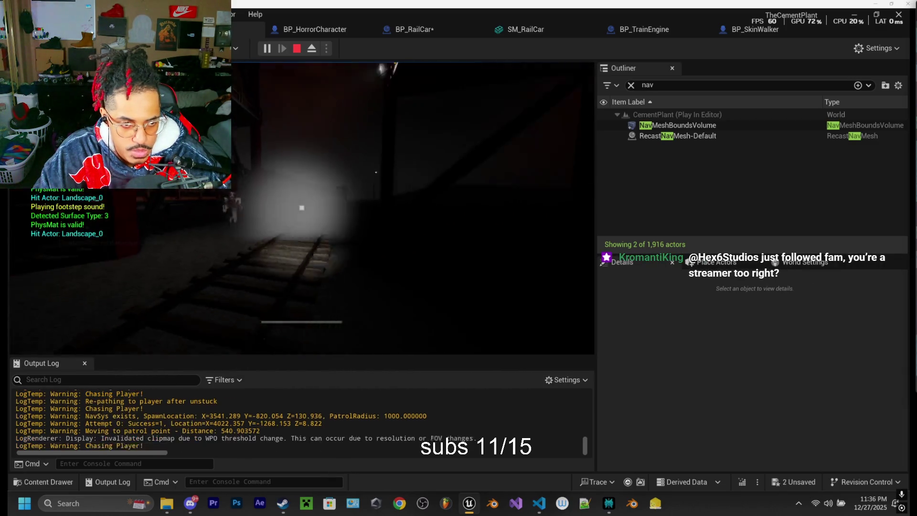
key(w)
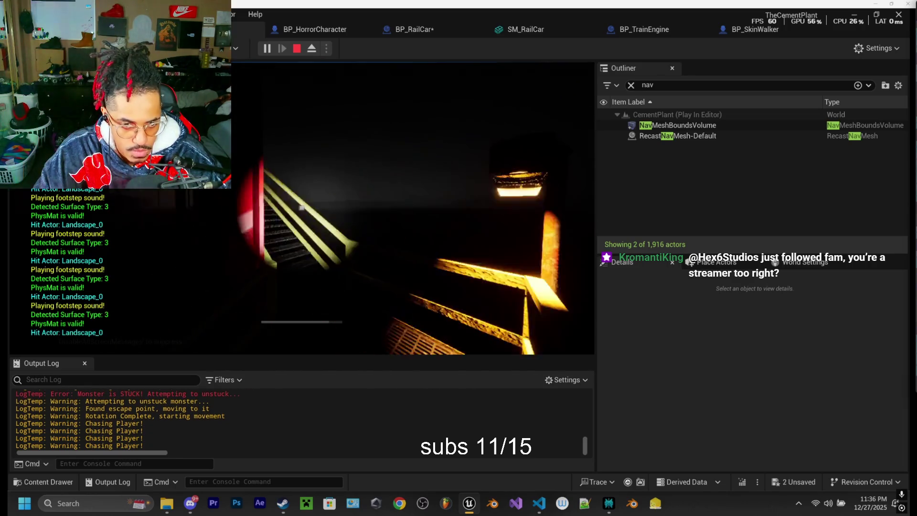
key(w)
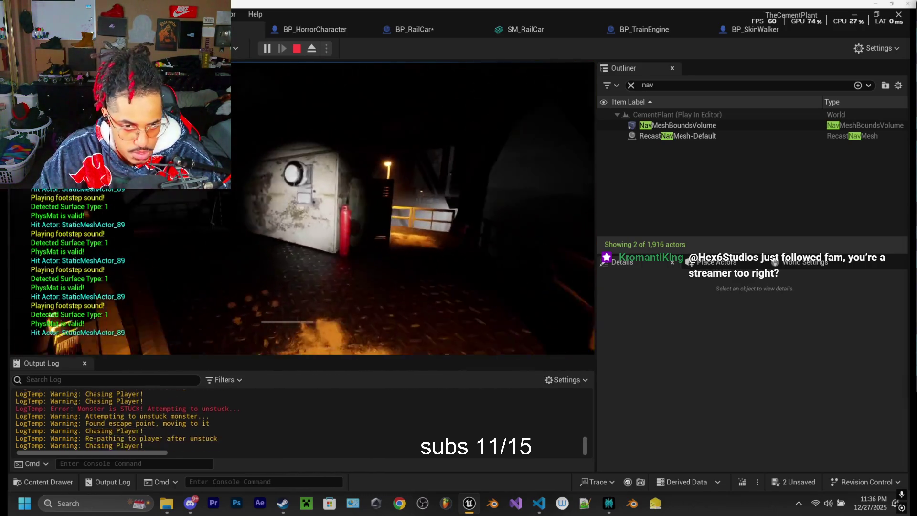
key(w)
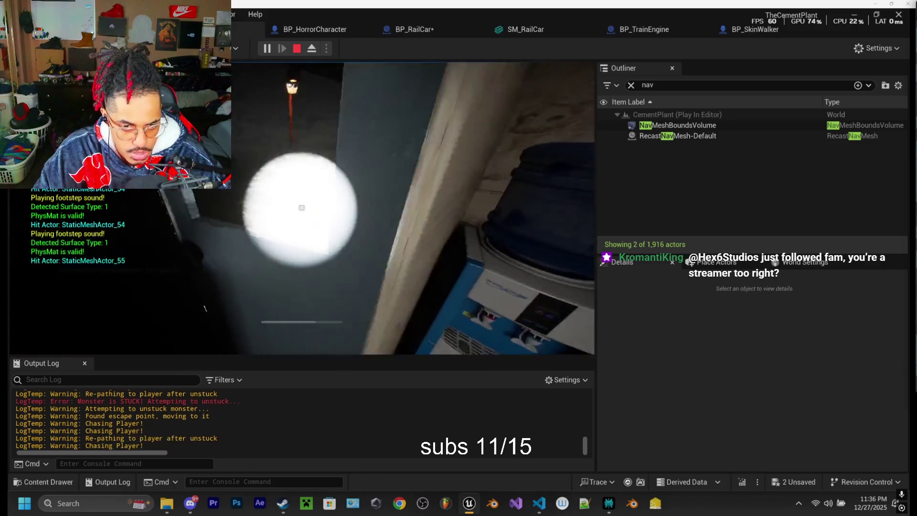
key(w)
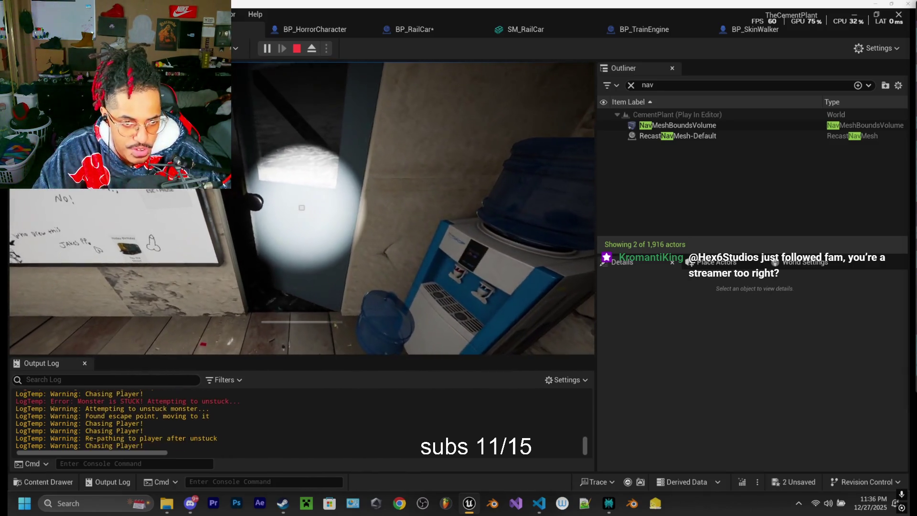
Step: Go through the door with the flashlight off, face the monster with it on, back away, then stop play
key(f)
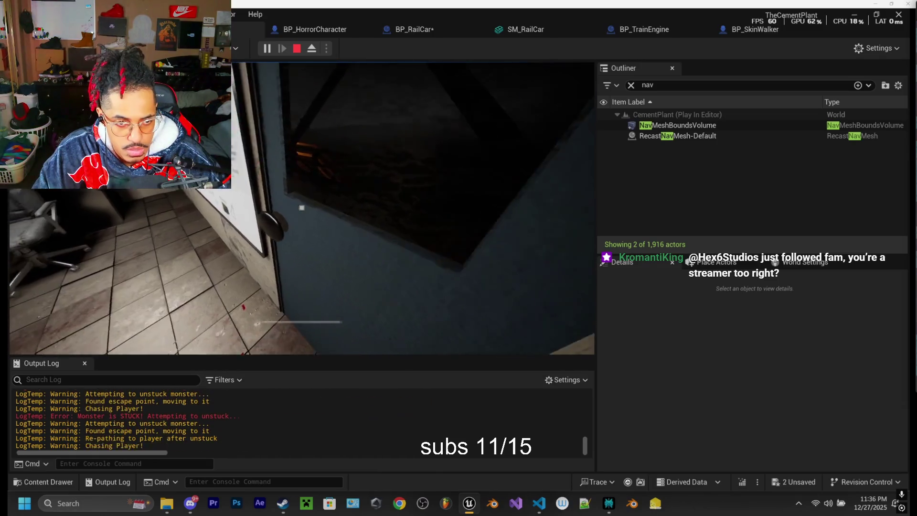
key(e)
key(w)
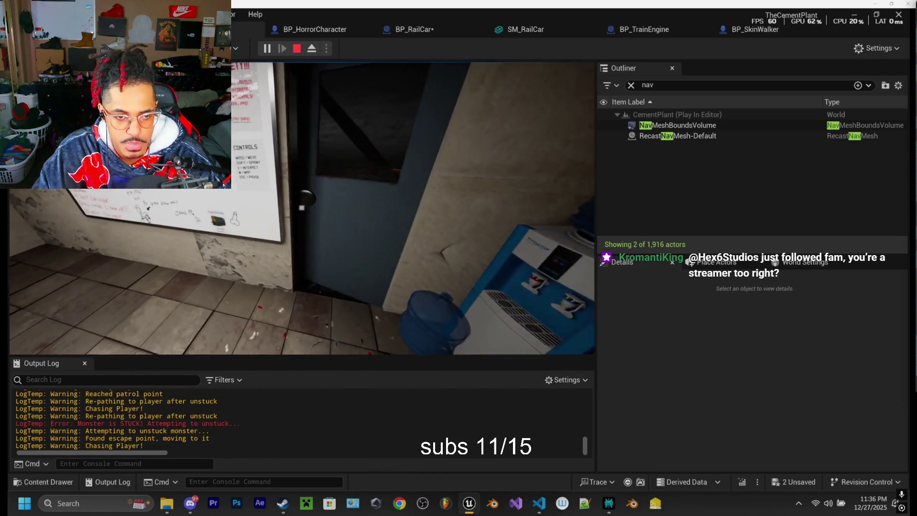
key(w)
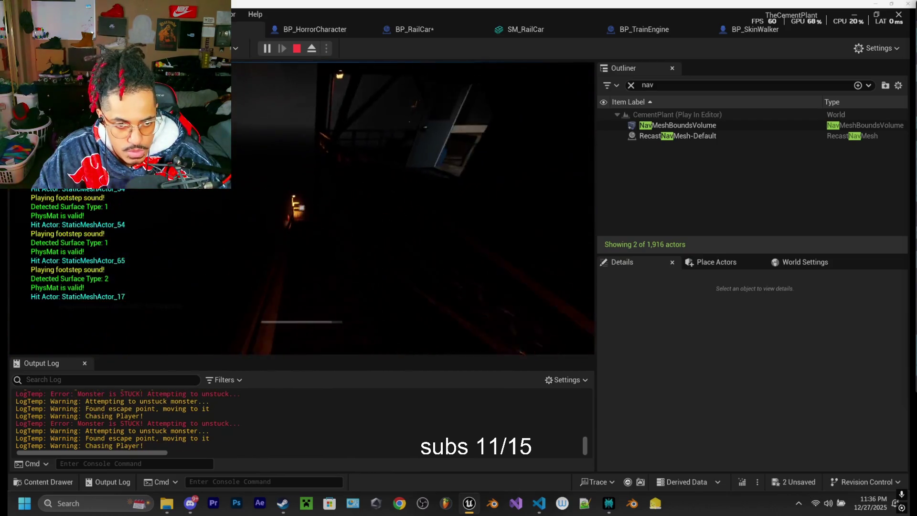
key(f)
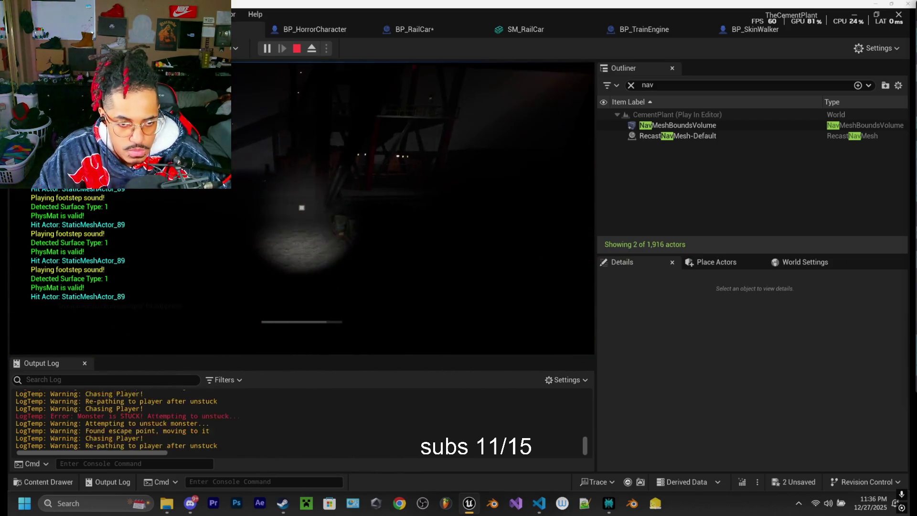
key(w)
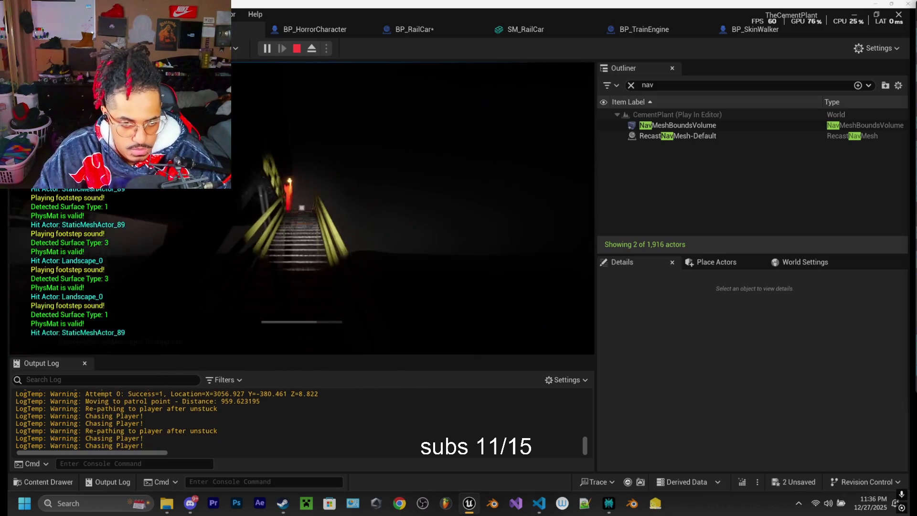
key(w)
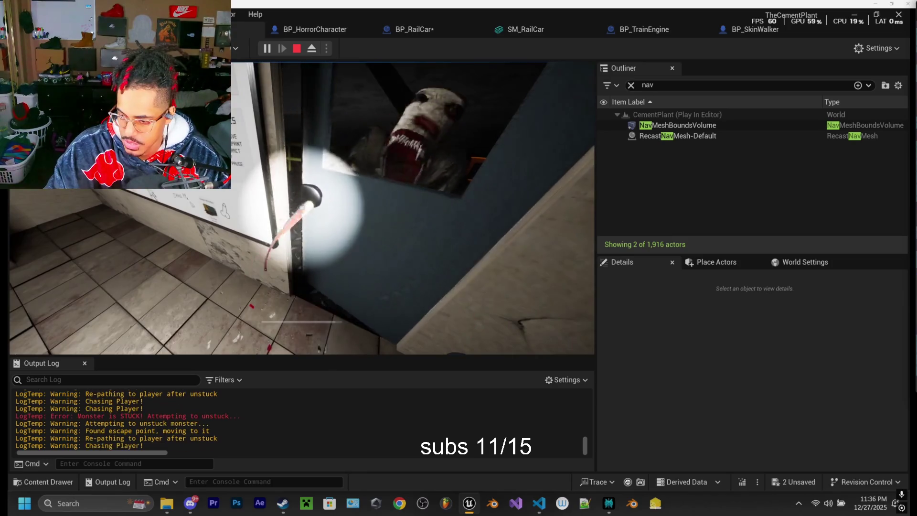
key(s)
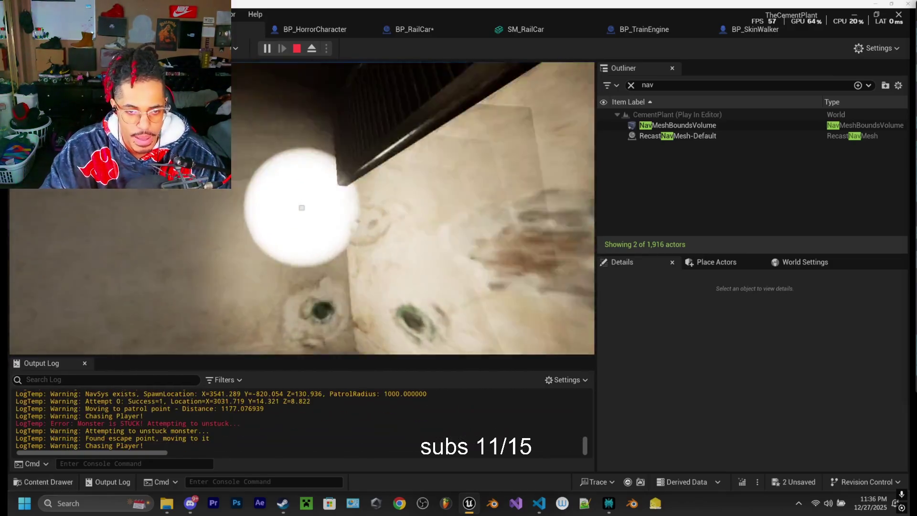
key(Escape)
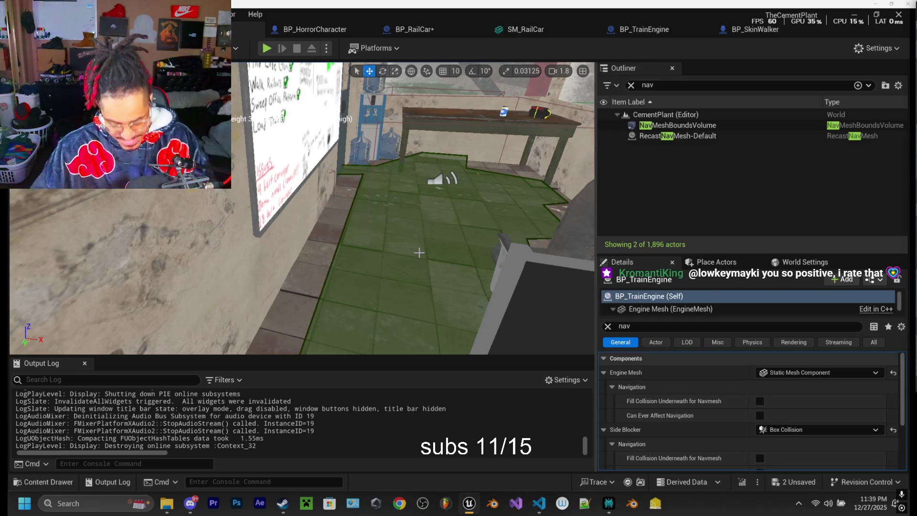
mouse_move(386, 224)
mouse_down()
mouse_move(301, 172)
mouse_move(282, 182)
mouse_move(378, 230)
mouse_up()
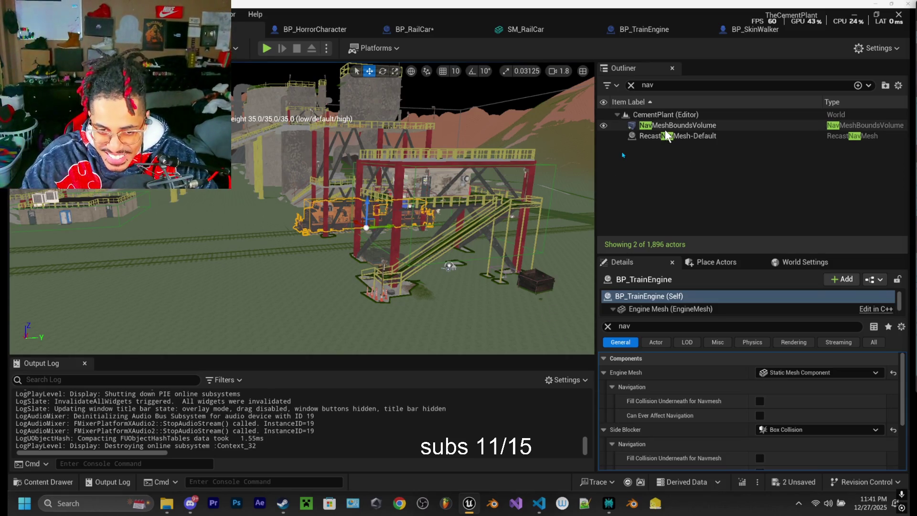
Step: Frame the selected BP_TrainEngine locomotive in the viewport with F
key(f)
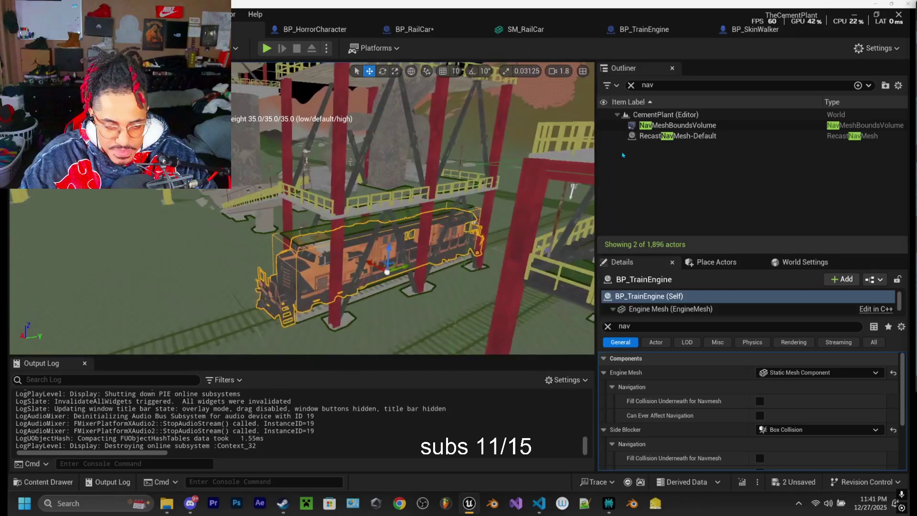
Step: Ask Perplexity how to add the same box component to the rail car: 'perfect now it works... to my railcar'
click(610, 508)
click(627, 442)
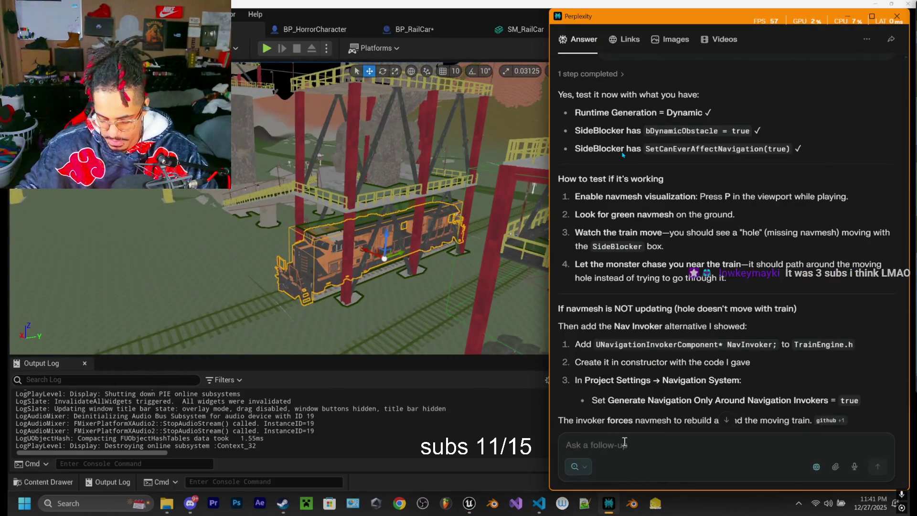
text(perfect )
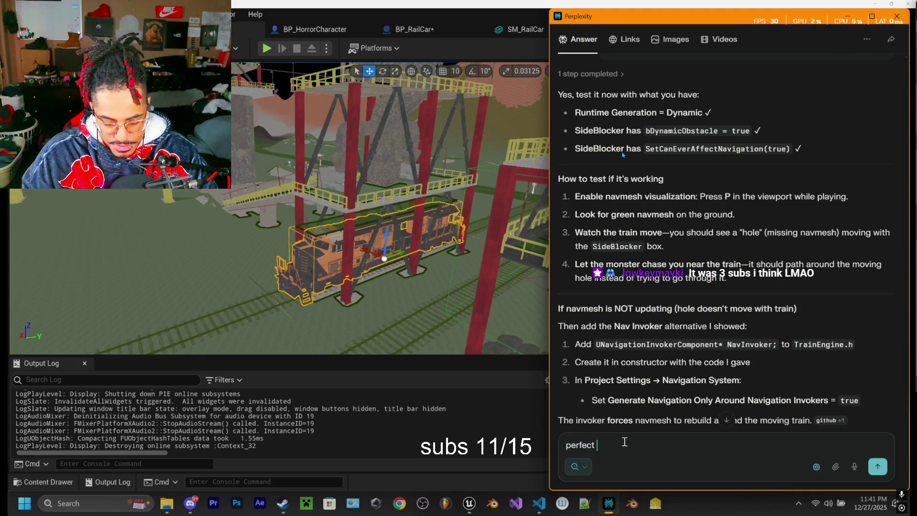
text(now it works)
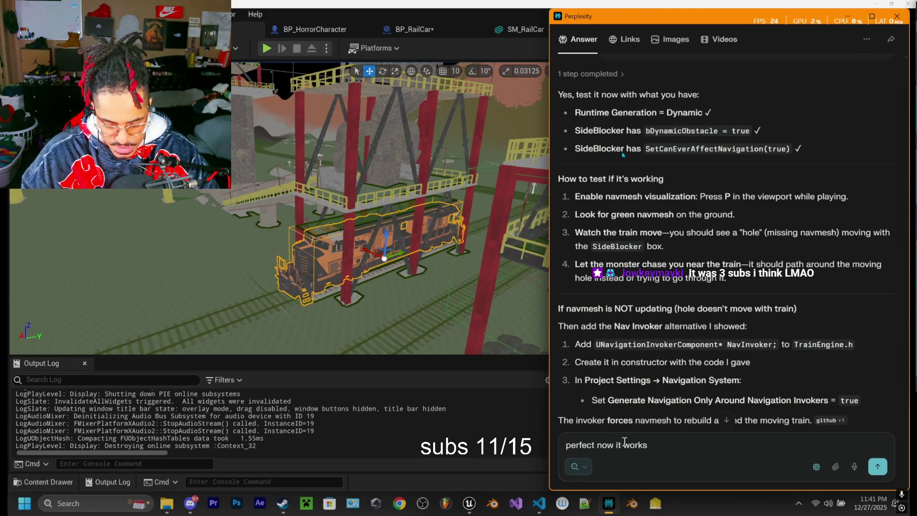
text(. th)
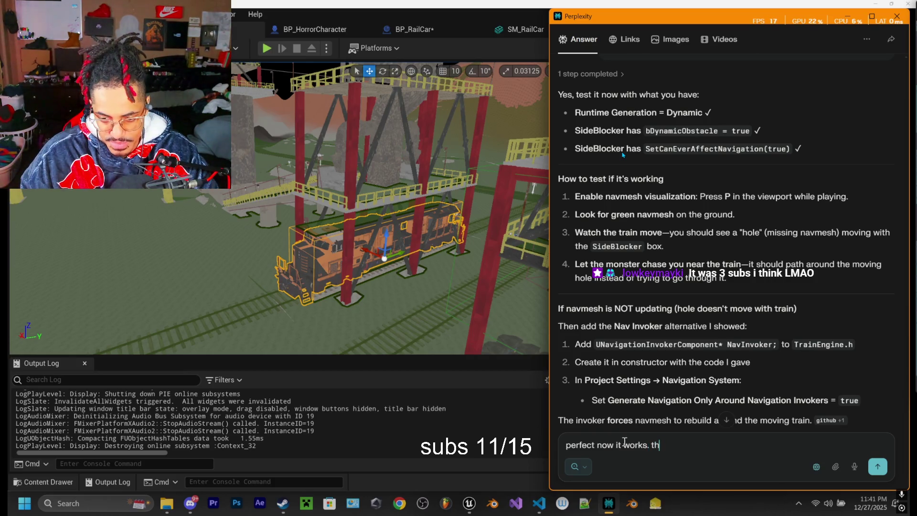
text(e final)
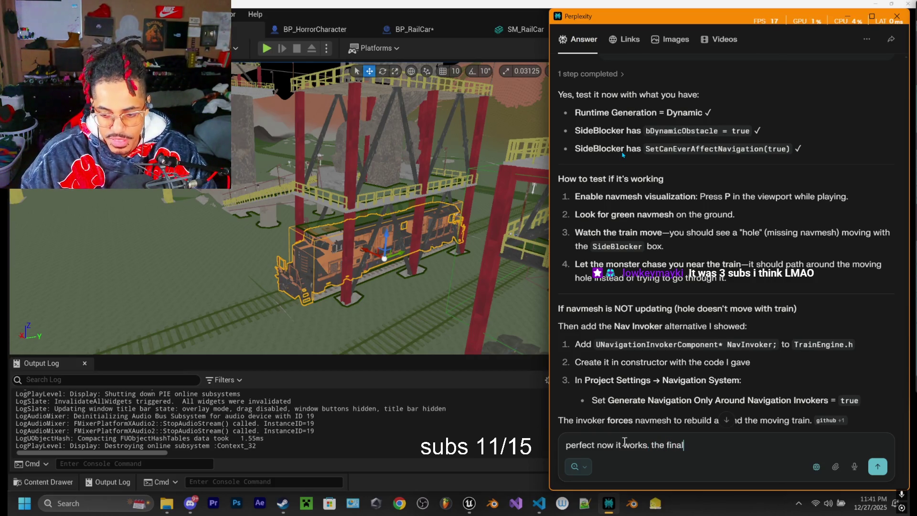
text( i nee)
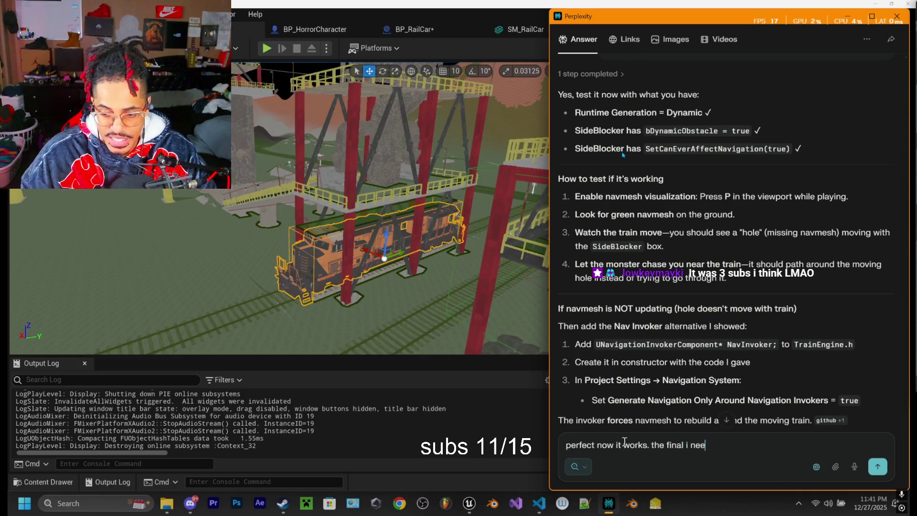
text(d to do is add t)
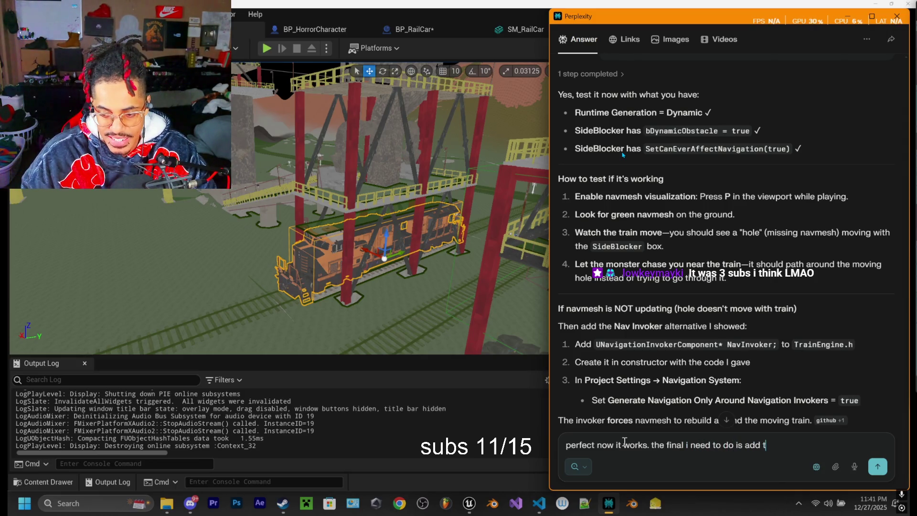
text(hat same box comeo)
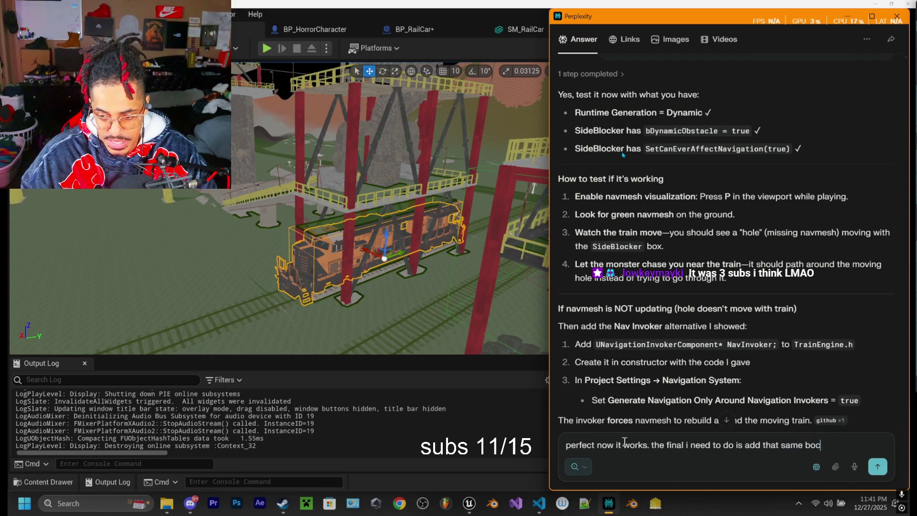
key(BackSpace)
key(BackSpace)
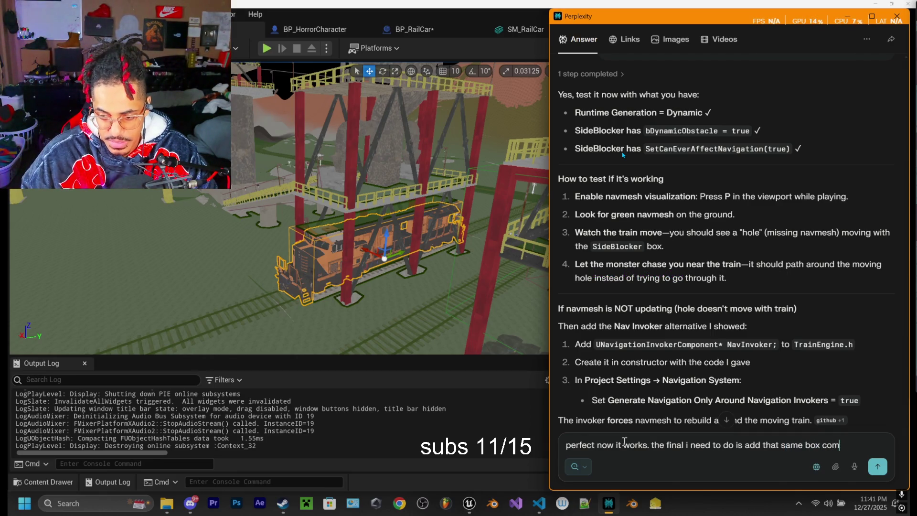
text(pom)
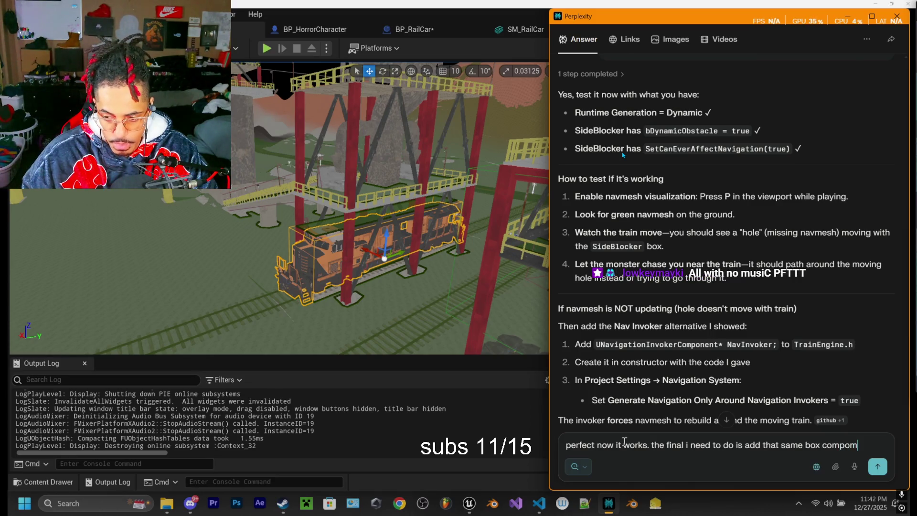
text(ent thing)
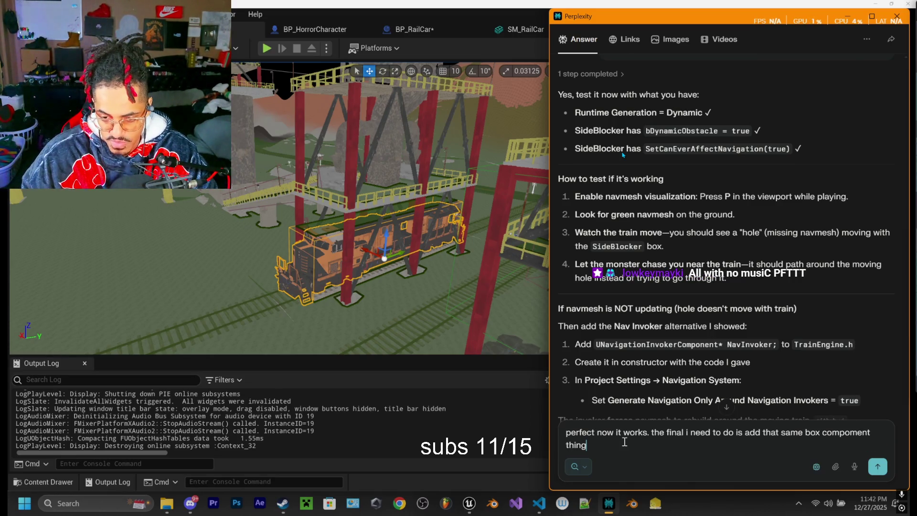
text( to my )
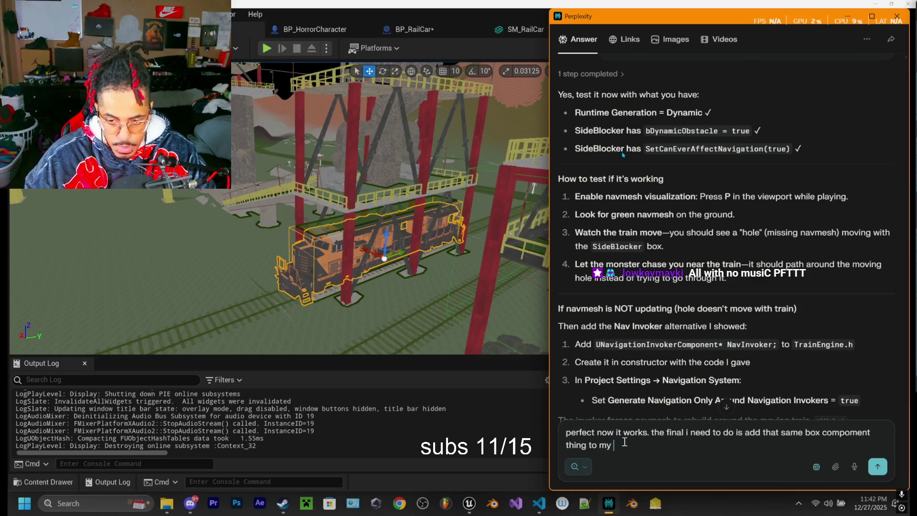
text(railcars)
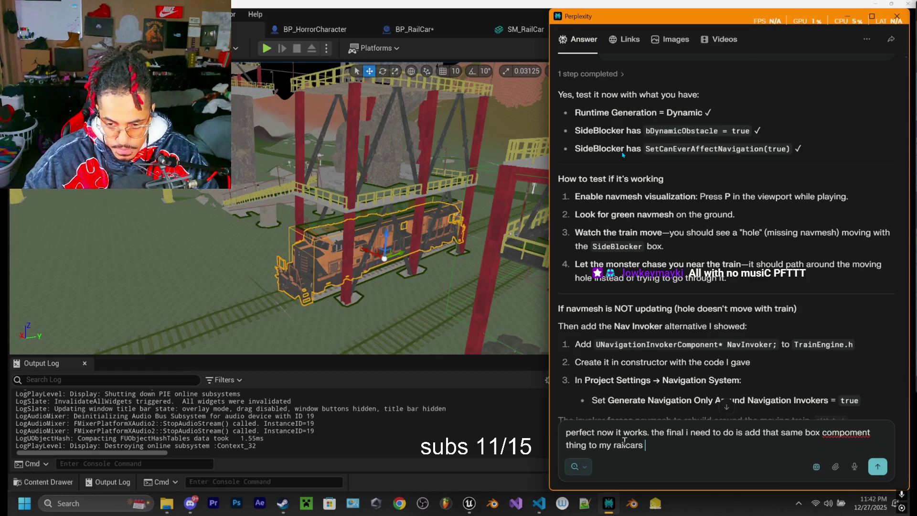
key(Return)
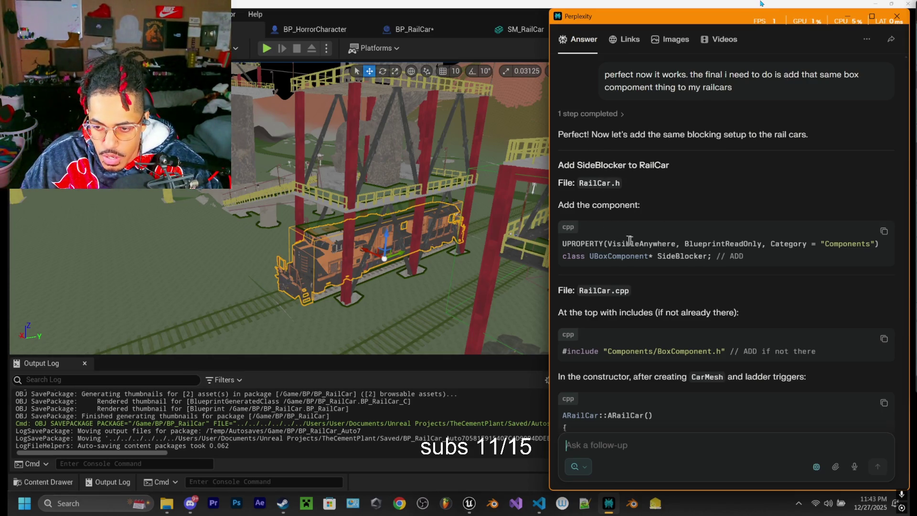
click(539, 504)
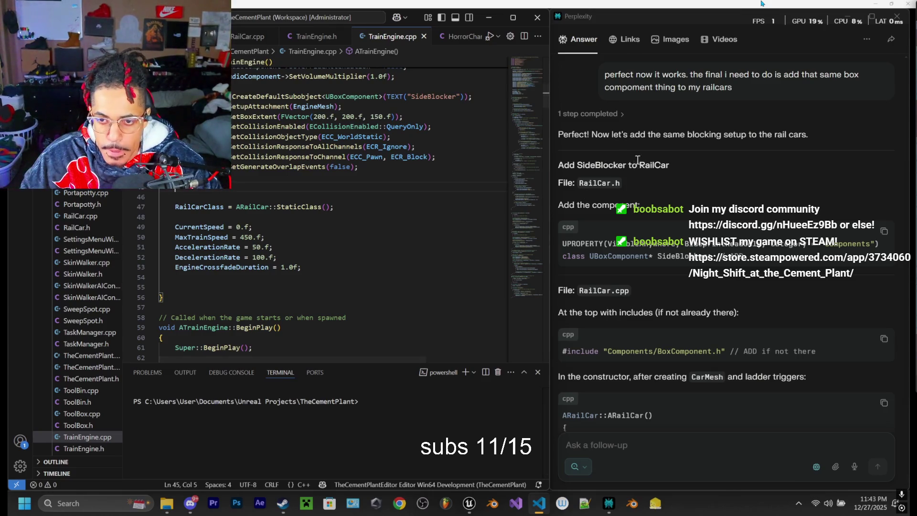
Step: Open RailCar.h, review its component declarations, and start a new line after bHasClinker
scroll(268, 36, up, 2)
click(260, 37)
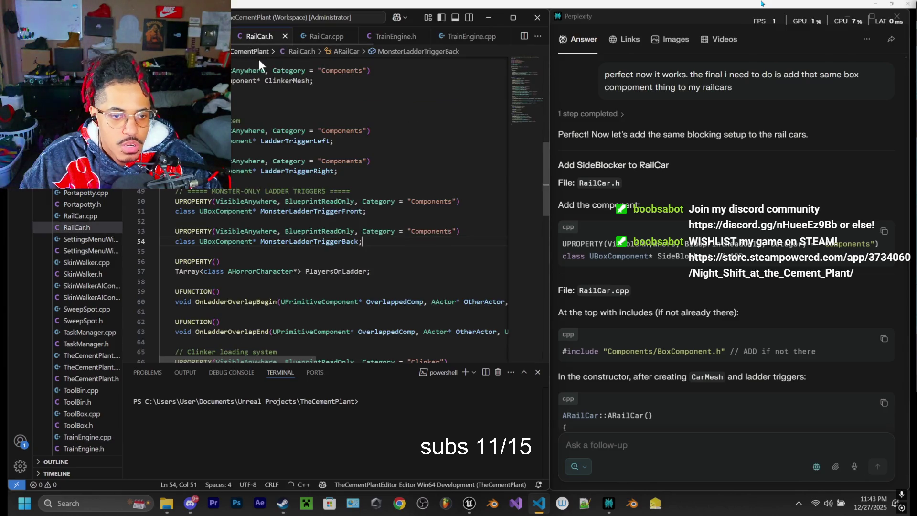
scroll(289, 233, up, 7)
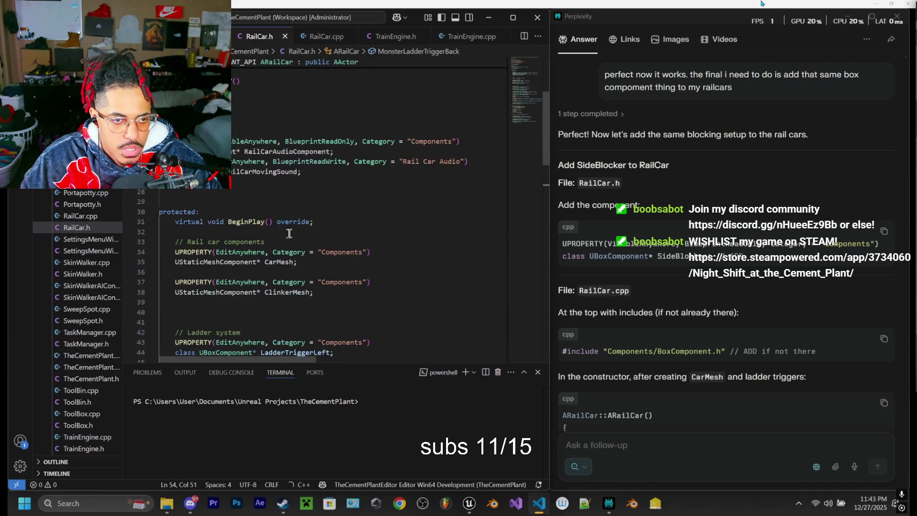
scroll(289, 233, up, 1)
scroll(301, 216, down, 7)
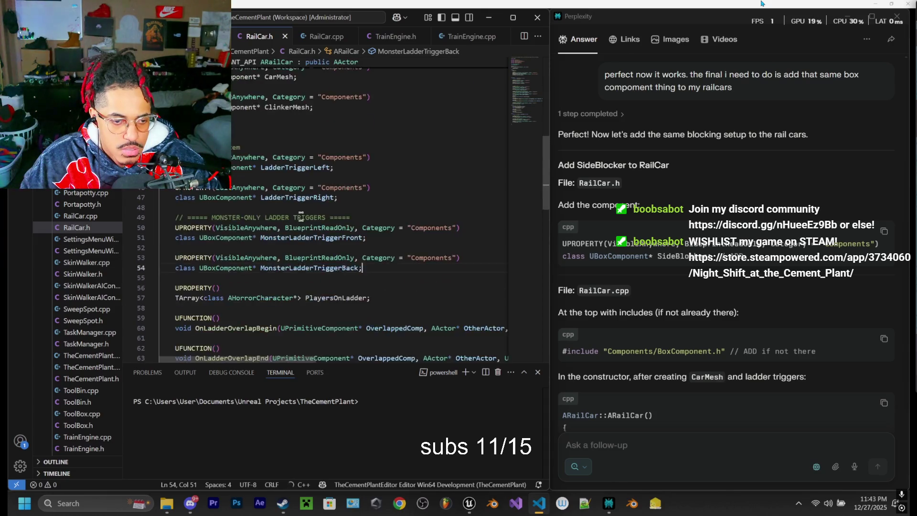
scroll(301, 216, down, 6)
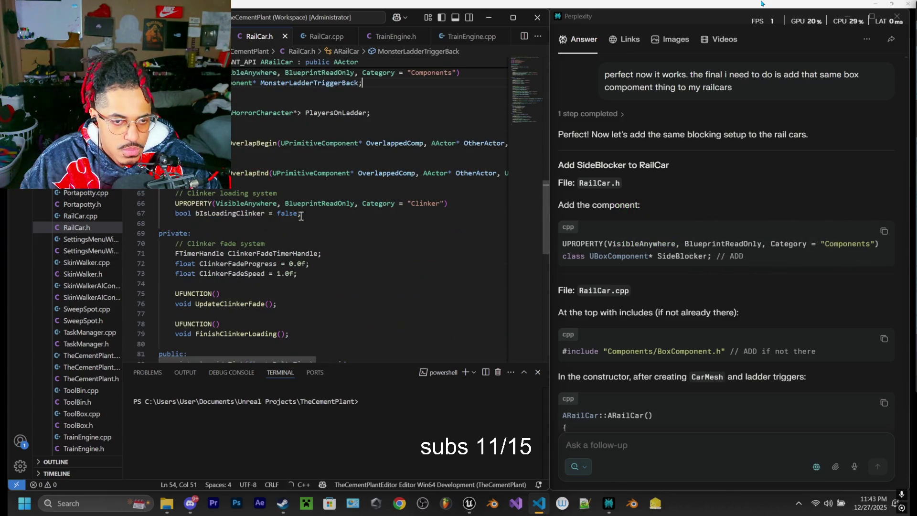
scroll(300, 216, up, 9)
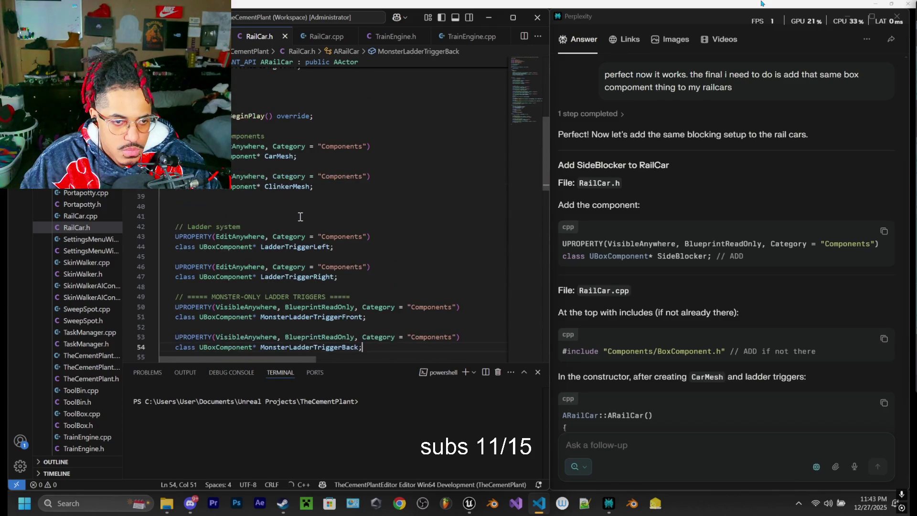
scroll(300, 216, down, 14)
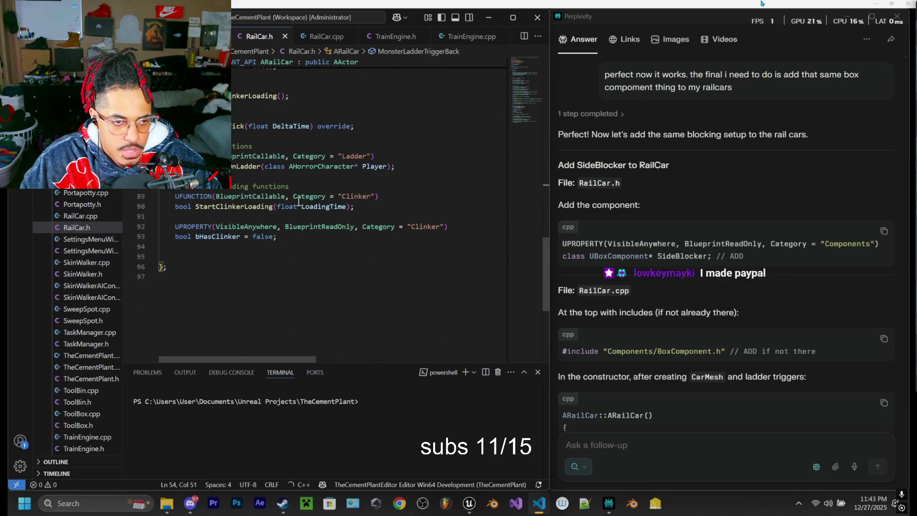
click(304, 241)
key(Return)
key(Return)
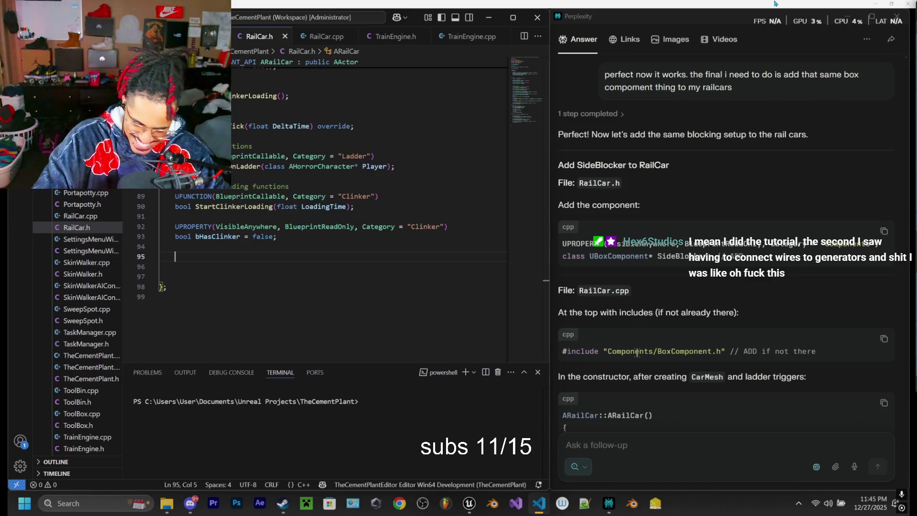
Step: Scroll through RailCar.h around the blank lines below bHasClinker
scroll(589, 330, down, 1)
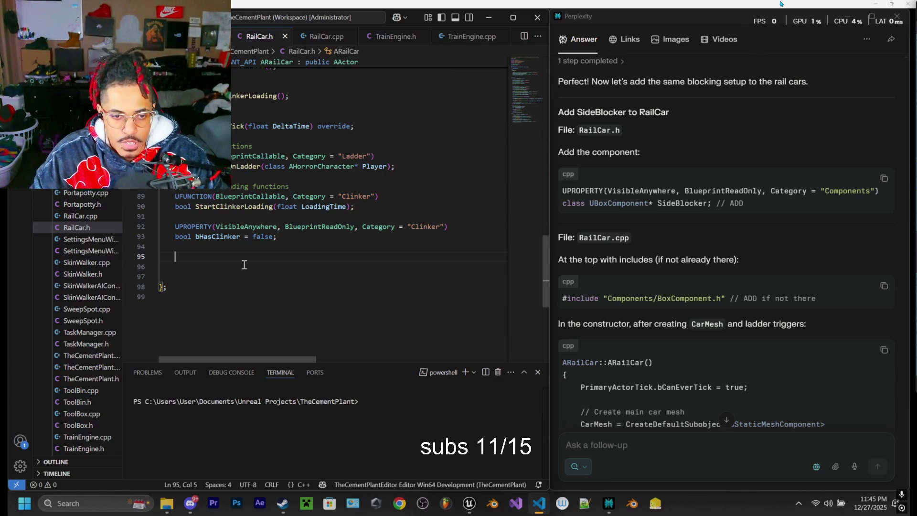
scroll(243, 265, up, 2)
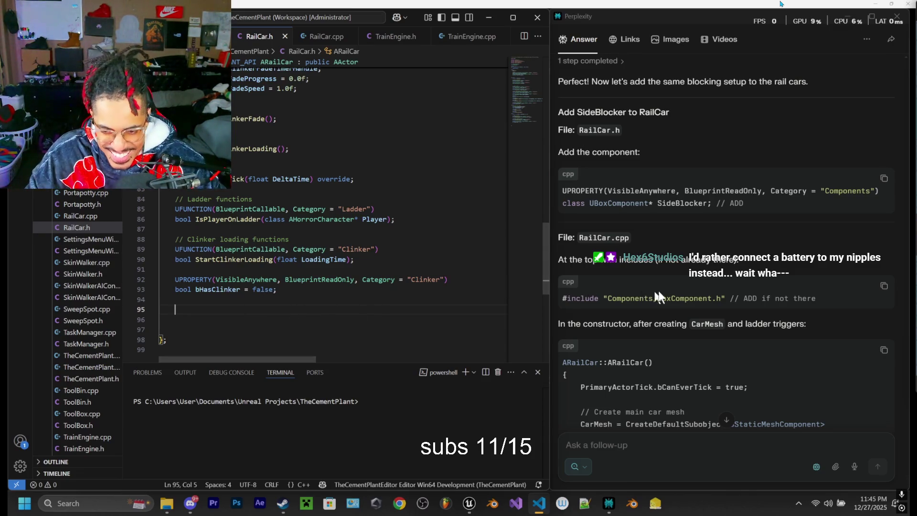
scroll(674, 257, down, 1)
scroll(693, 261, up, 2)
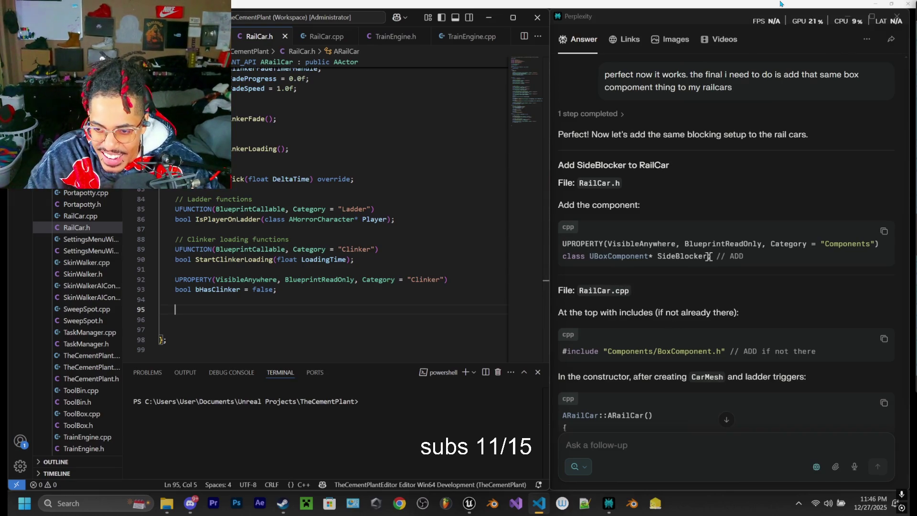
Step: Paste Perplexity's SideBlocker UBoxComponent declaration into RailCar.h as EditAnywhere, indented, without the ADD comment
click(884, 230)
click(366, 310)
key(ctrl+v)
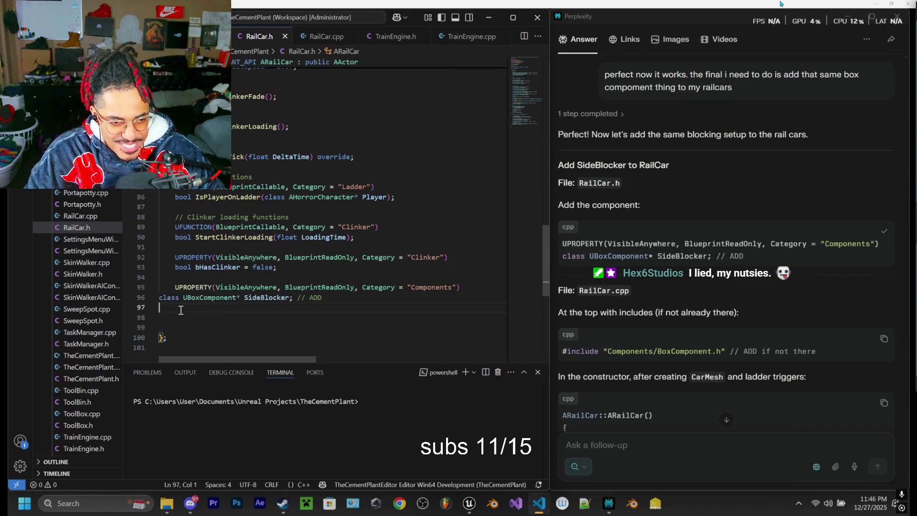
click(161, 297)
key(Tab)
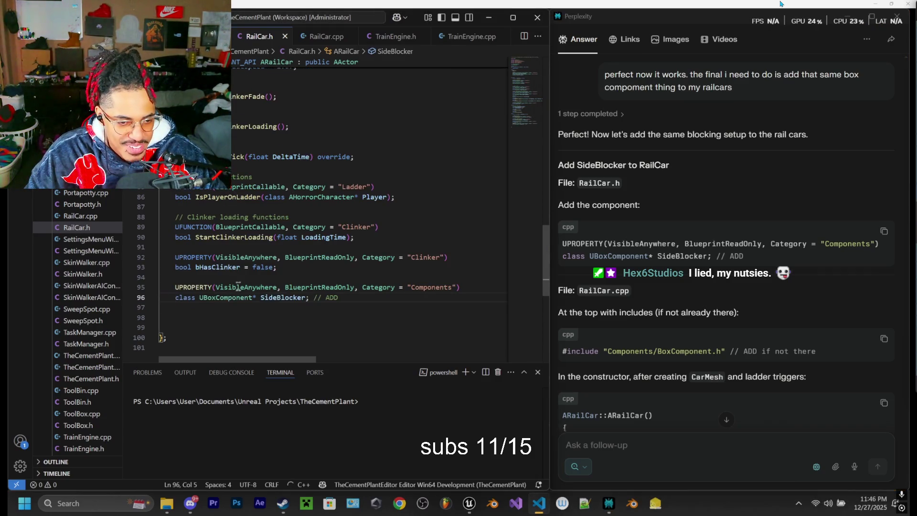
drag(243, 287, 214, 290)
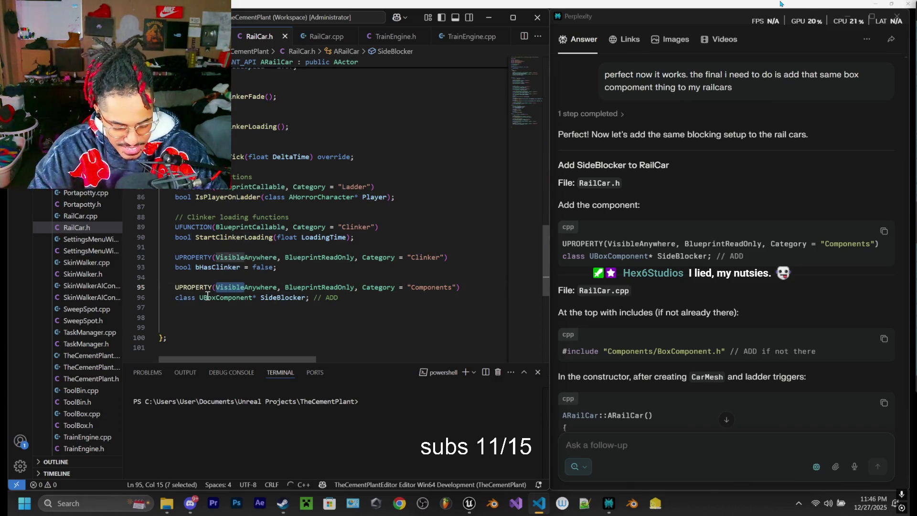
text(Edit)
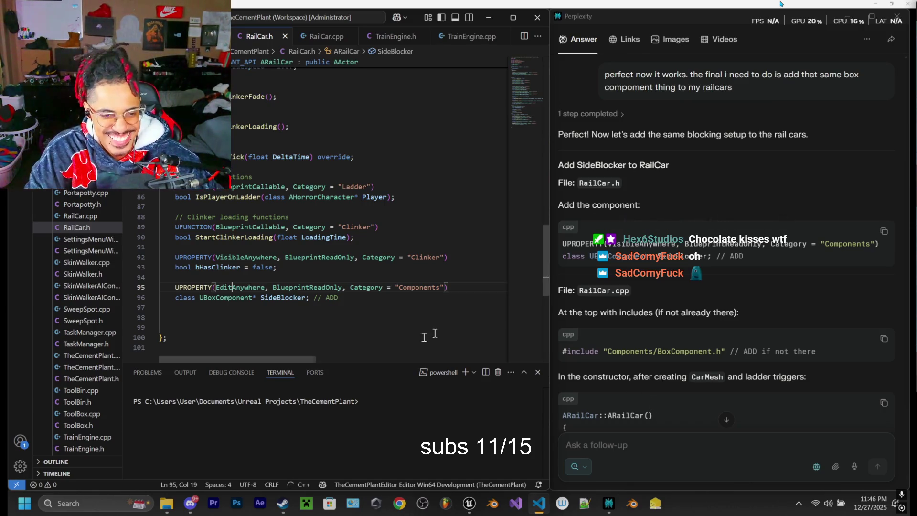
click(346, 300)
key(BackSpace)
key(BackSpace)
key(BackSpace)
key(BackSpace)
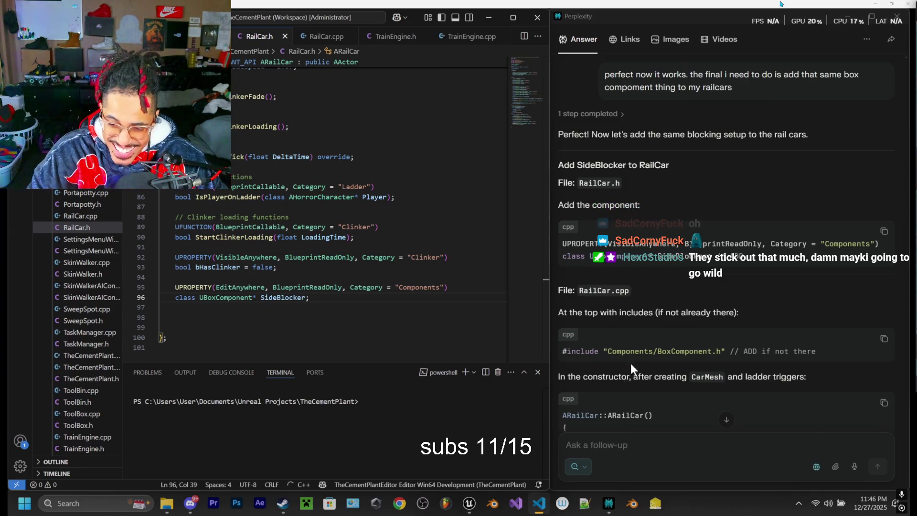
scroll(631, 363, down, 2)
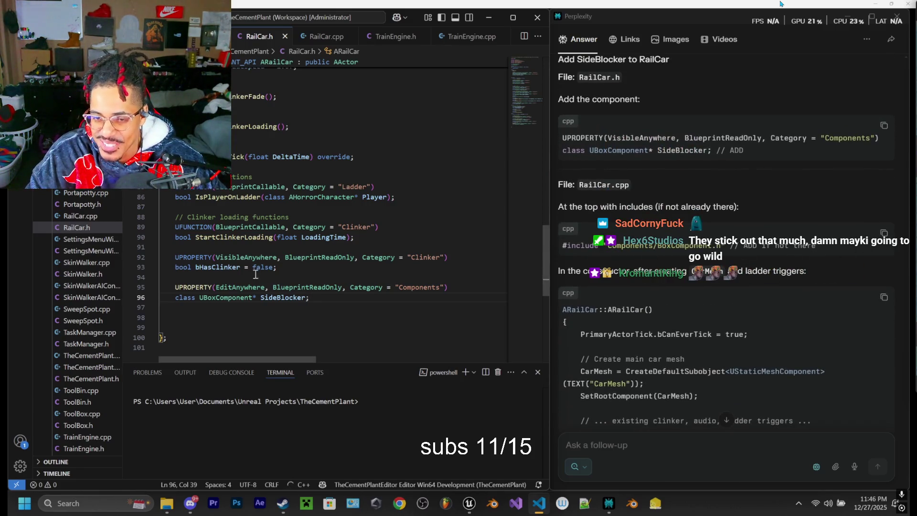
scroll(407, 278, up, 5)
click(327, 36)
Step: Scroll to the ARailCar constructor's ladder trigger bindings, then add and remove blank lines after them
scroll(374, 179, up, 20)
scroll(374, 180, up, 13)
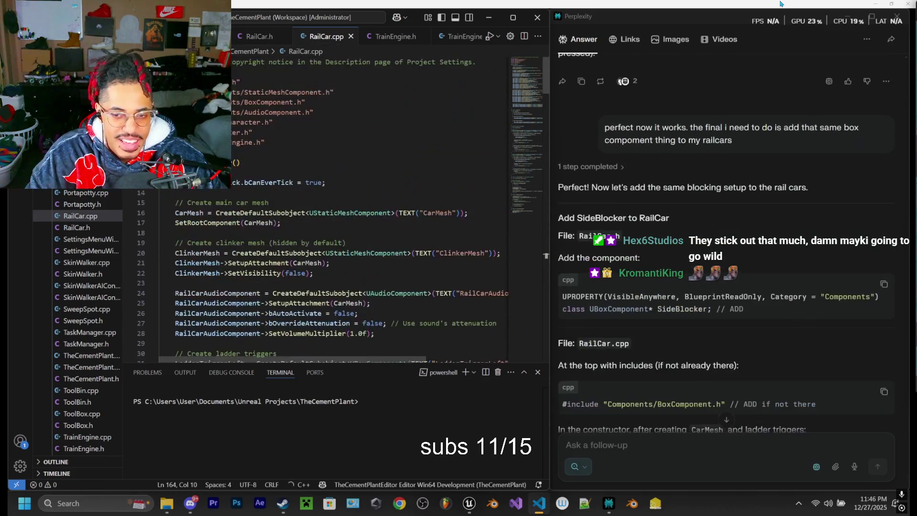
scroll(692, 245, down, 4)
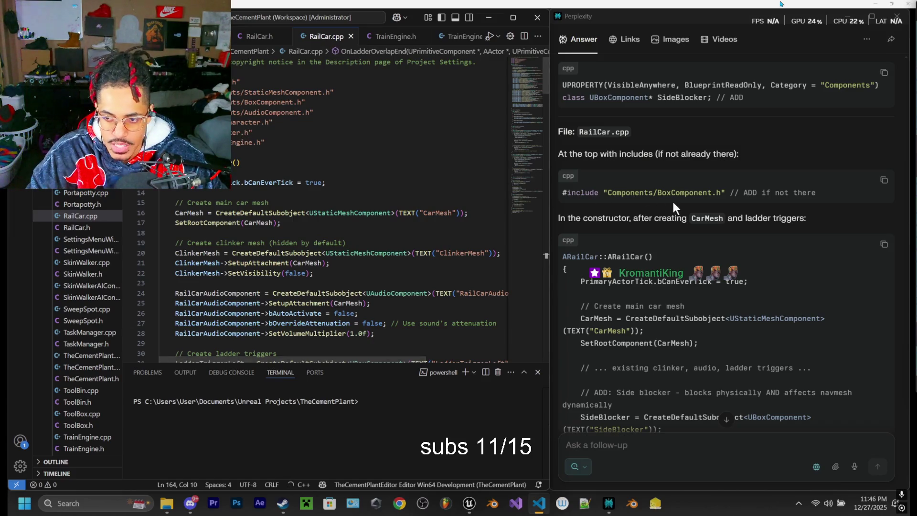
scroll(328, 196, down, 8)
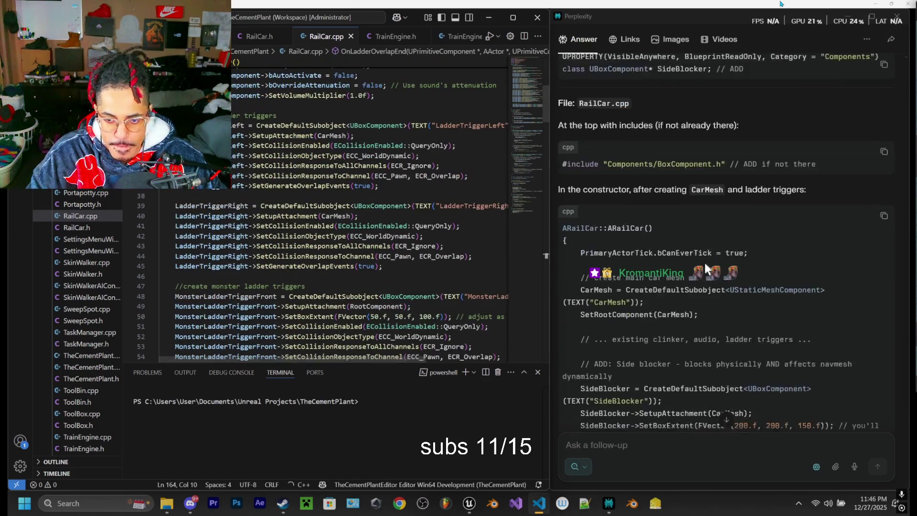
scroll(328, 196, down, 7)
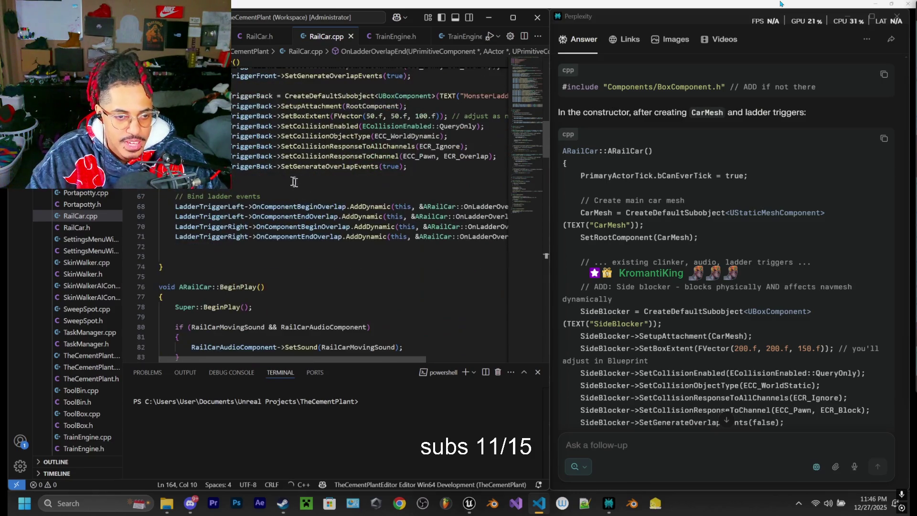
scroll(310, 198, down, 1)
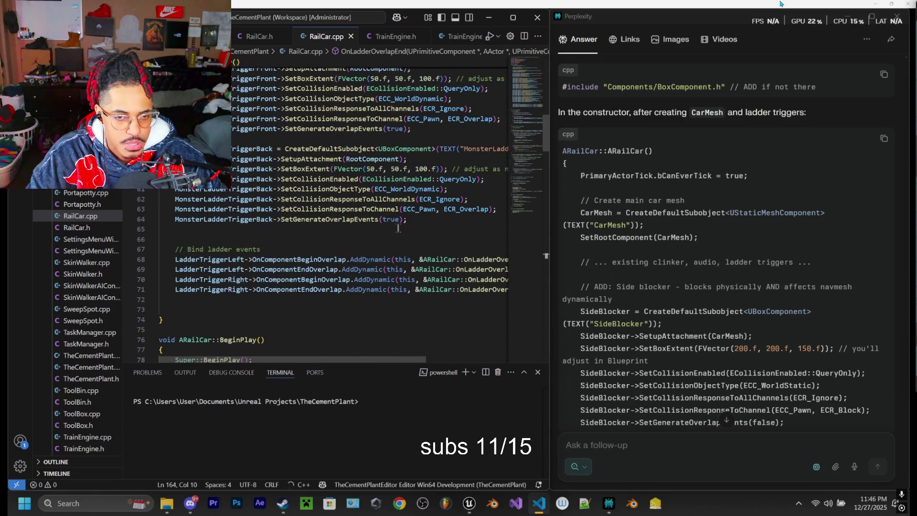
scroll(398, 229, up, 1)
click(417, 246)
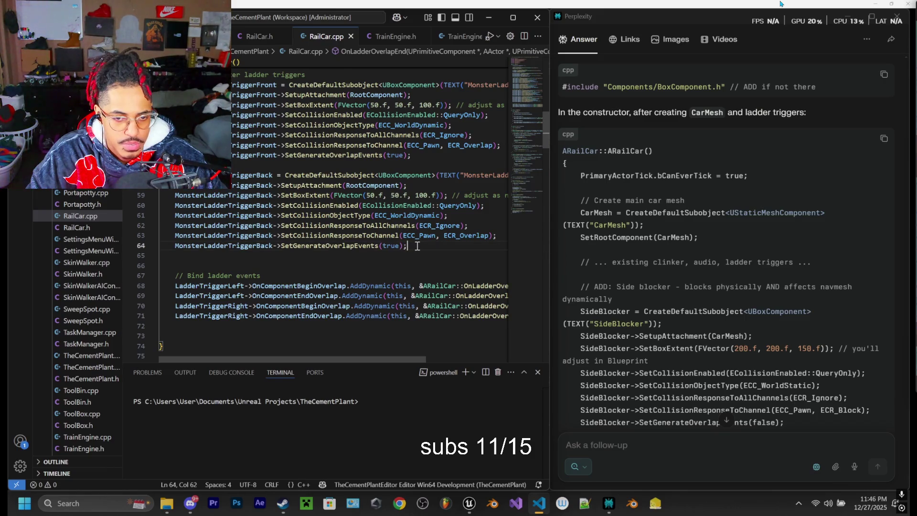
key(Return)
key(Return)
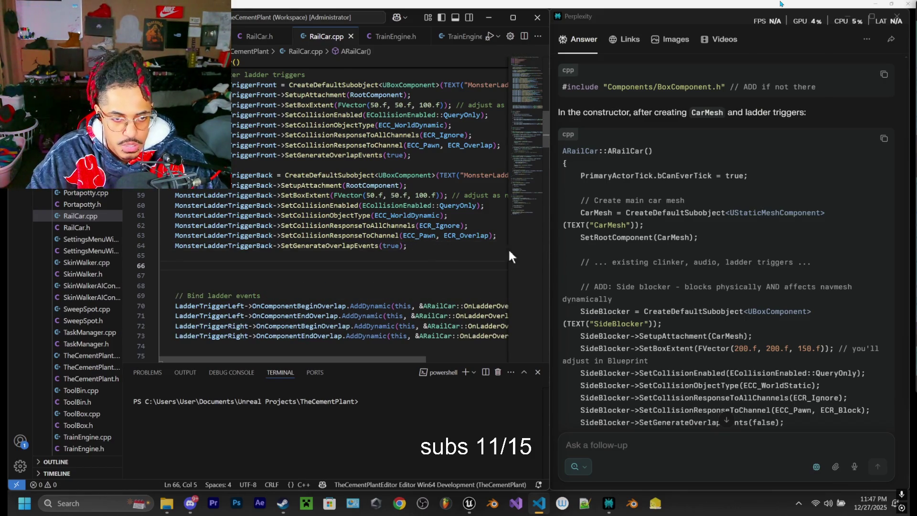
key(BackSpace)
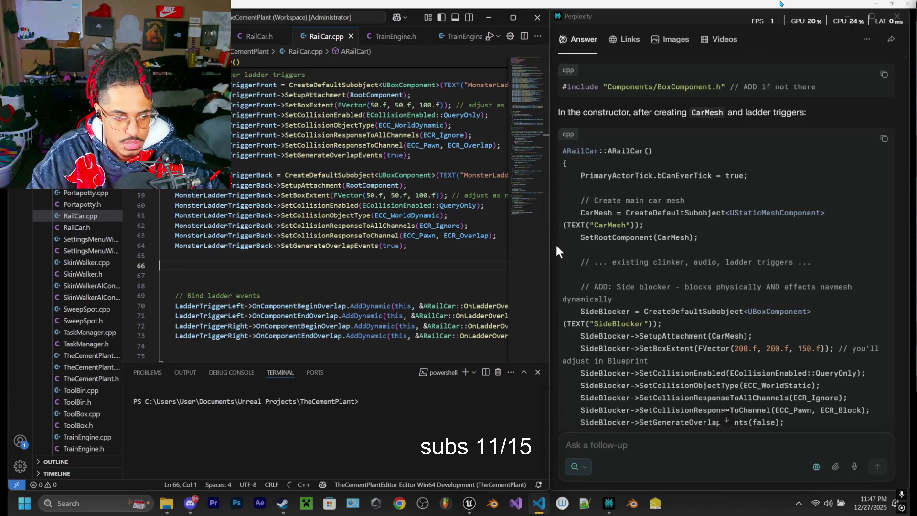
key(BackSpace)
key(BackSpace)
Step: Indent empty line 73 at the end of the ARailCar constructor
scroll(323, 215, up, 3)
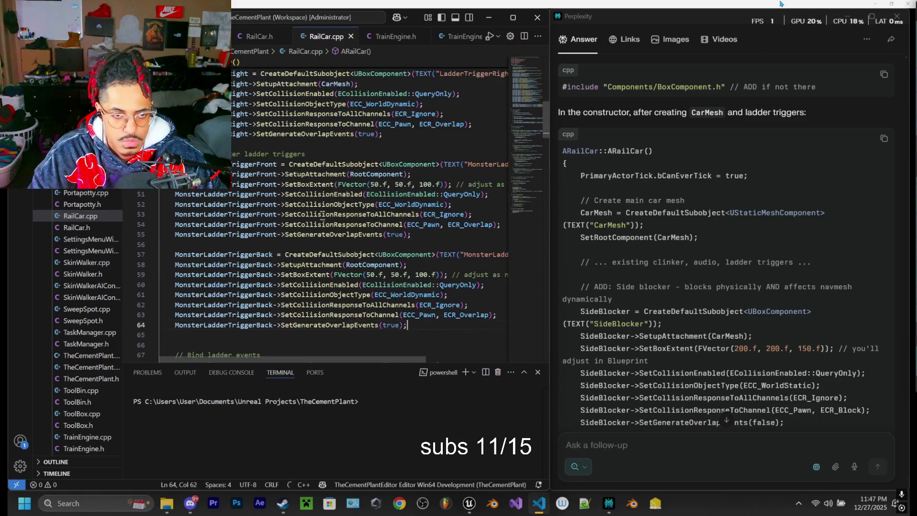
scroll(323, 215, up, 3)
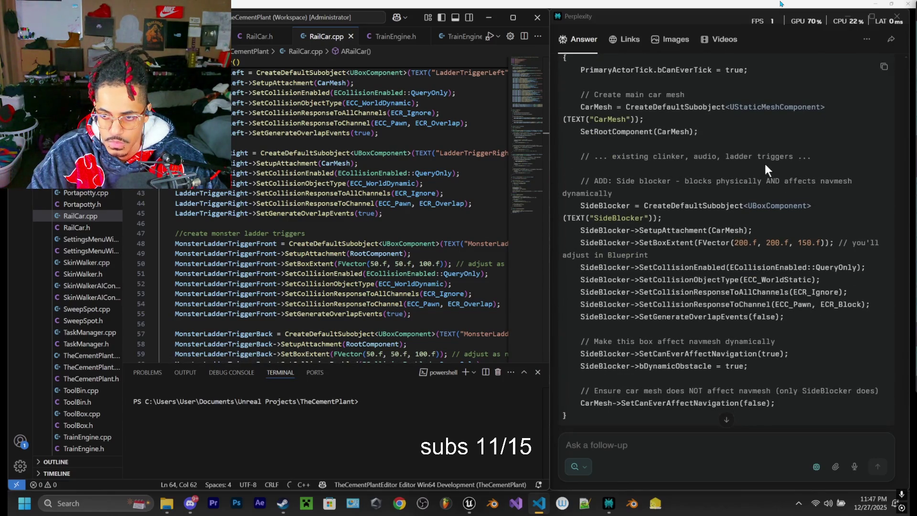
scroll(234, 186, down, 9)
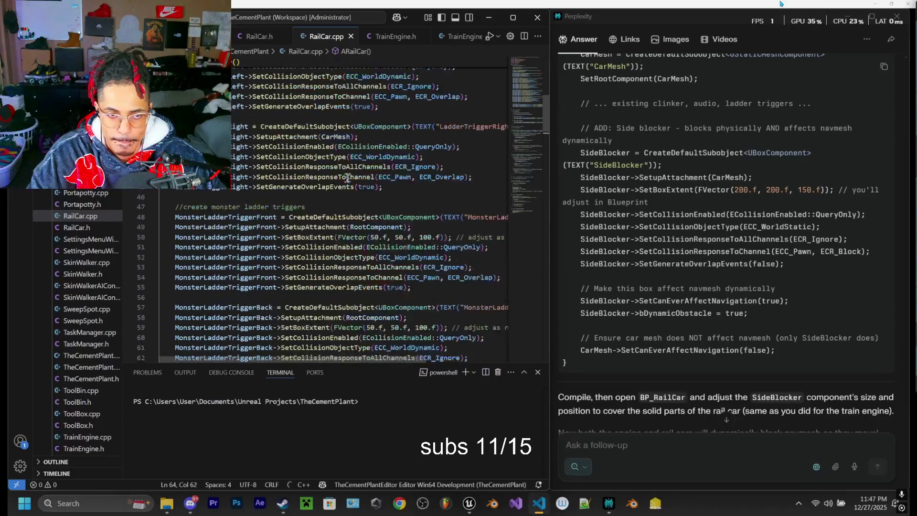
click(260, 255)
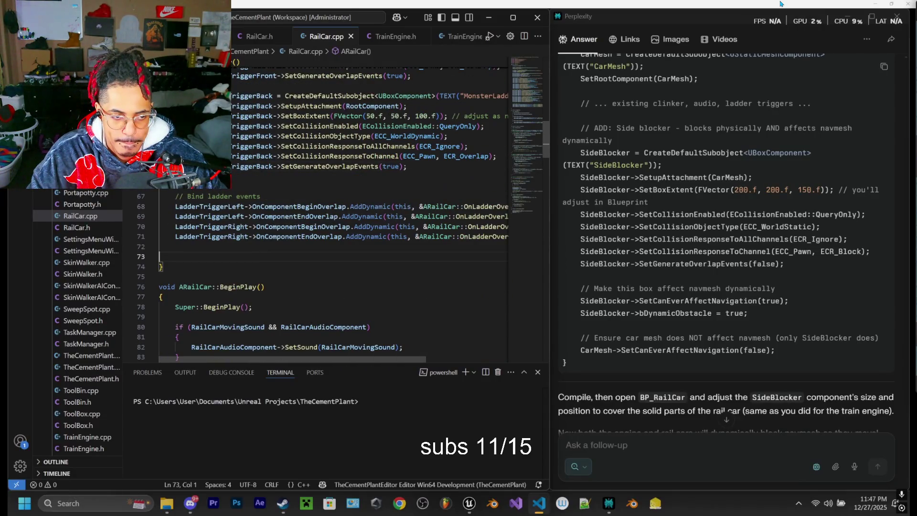
key(Tab)
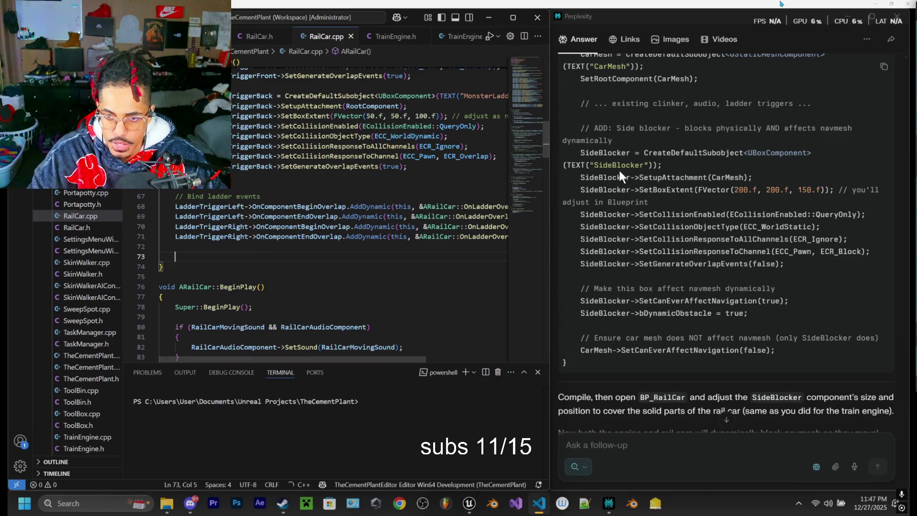
scroll(649, 271, up, 1)
scroll(649, 271, up, 1)
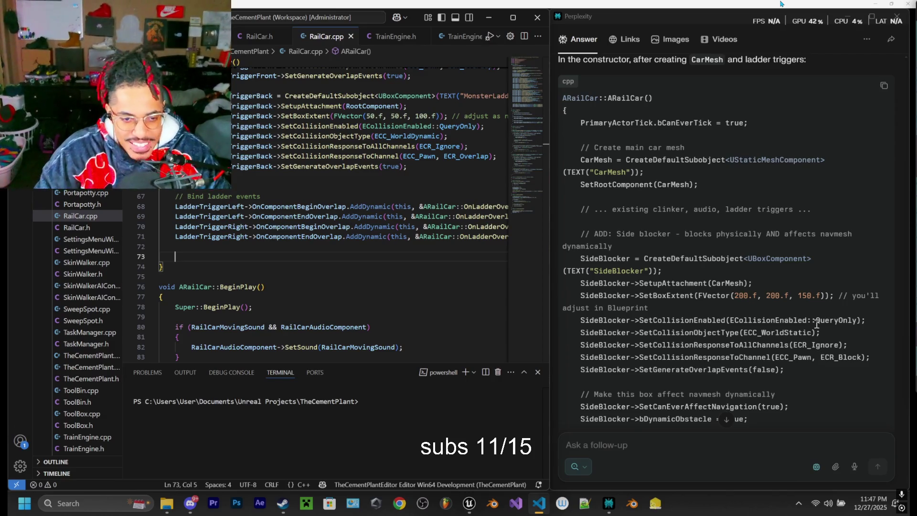
scroll(682, 286, down, 1)
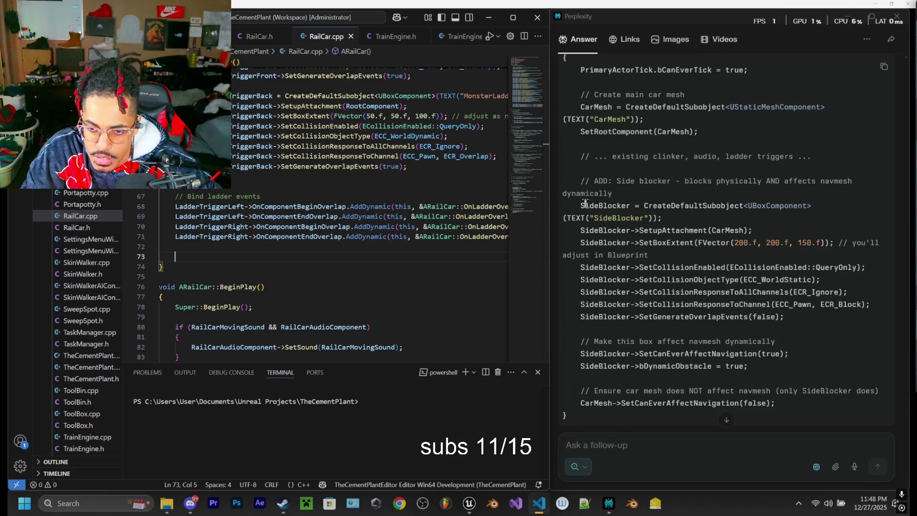
mouse_move(581, 205)
mouse_down()
mouse_move(706, 318)
mouse_move(707, 329)
mouse_up()
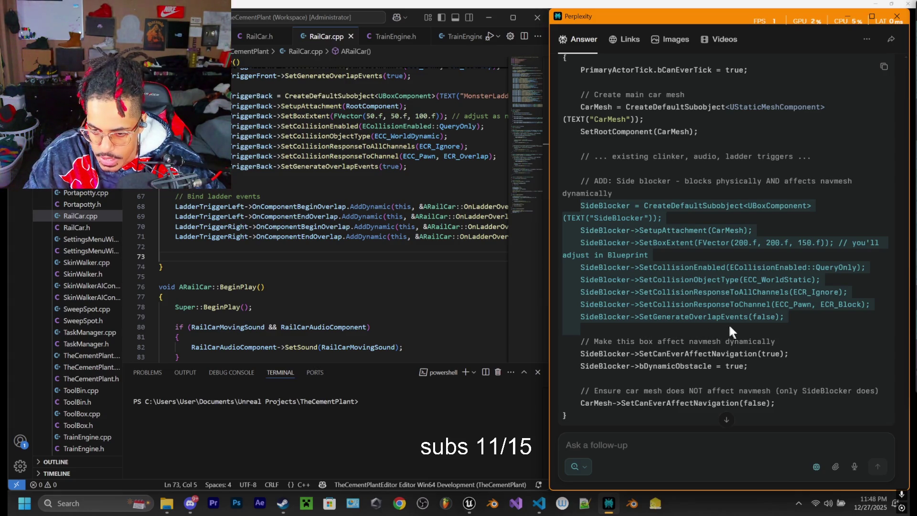
Step: Copy the SideBlocker box code from Perplexity and paste it into the RailCar constructor at line 73
mouse_move(732, 324)
mouse_down()
mouse_move(750, 396)
mouse_move(778, 404)
mouse_up()
key(ctrl+c)
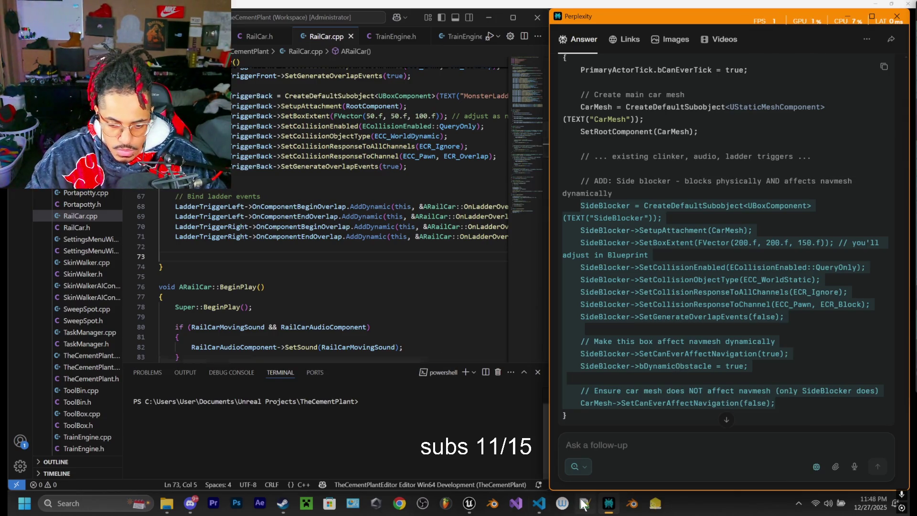
mouse_move(540, 510)
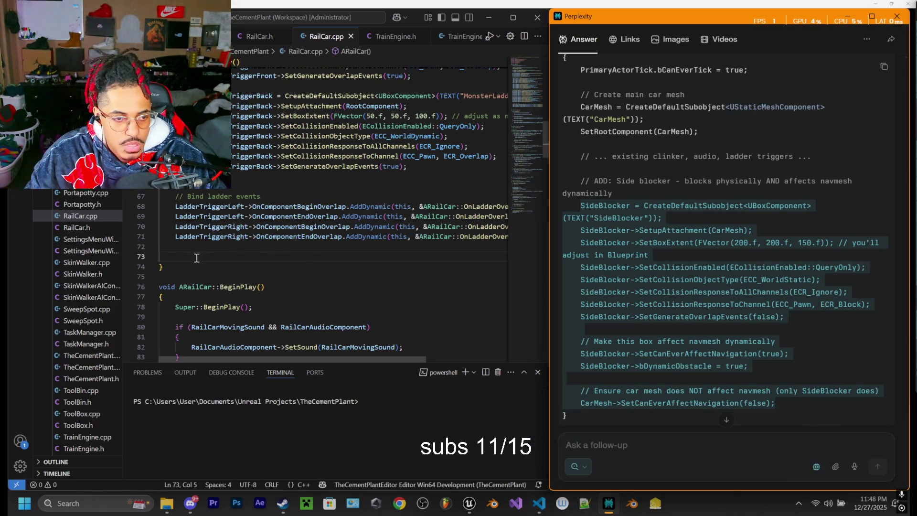
click(189, 257)
key(ctrl+v)
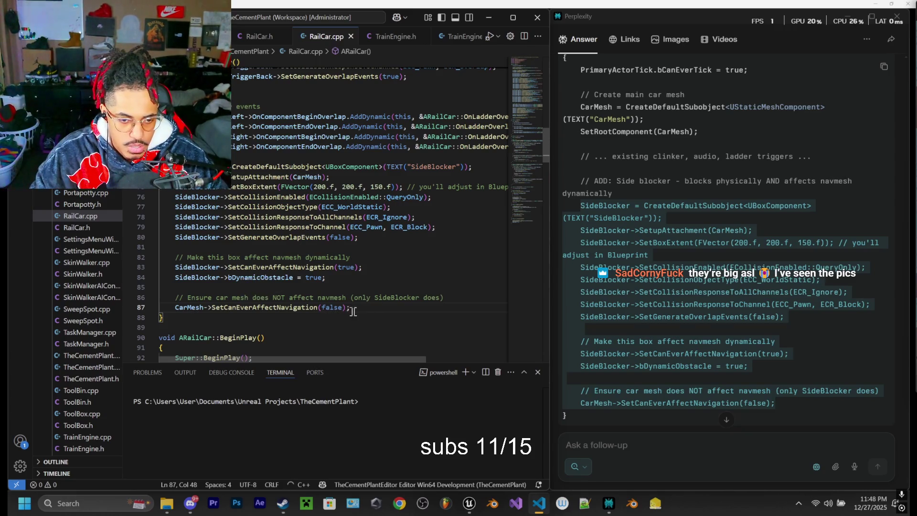
Step: Delete the pasted CarMesh navigation lines and the '// you'll adjust in Blueprint' comment on line 75
drag(354, 308, 176, 297)
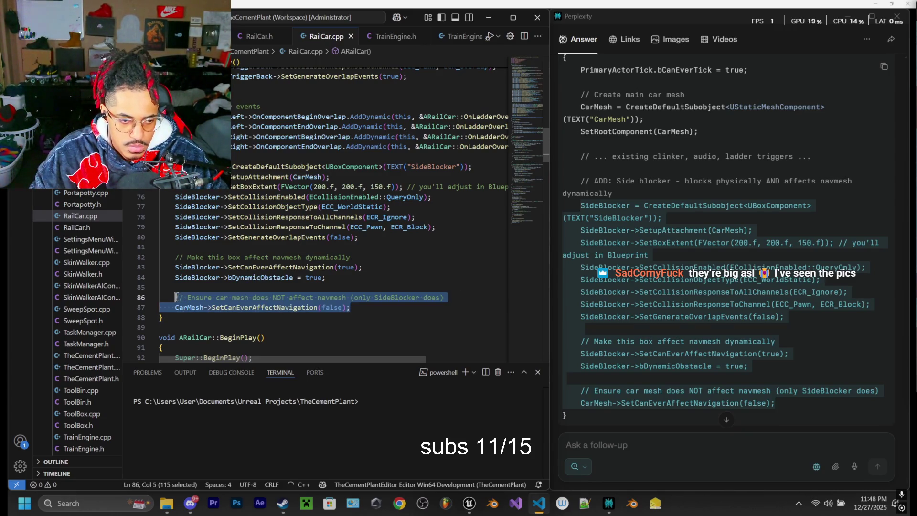
key(BackSpace)
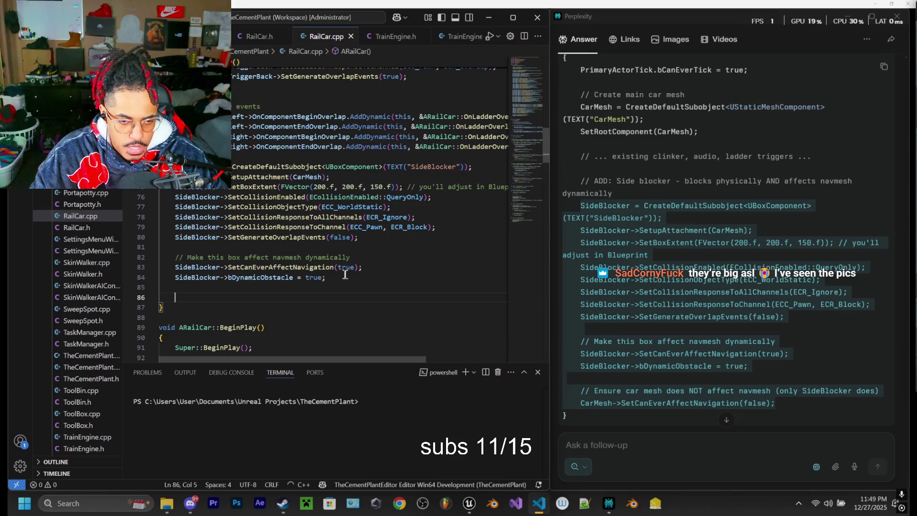
scroll(377, 281, up, 2)
drag(344, 360, 386, 358)
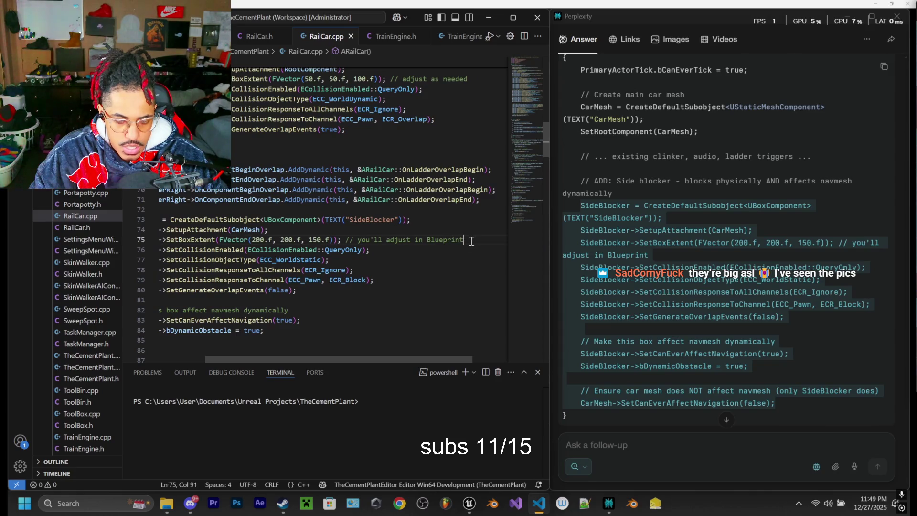
drag(464, 240, 364, 239)
key(BackSpace)
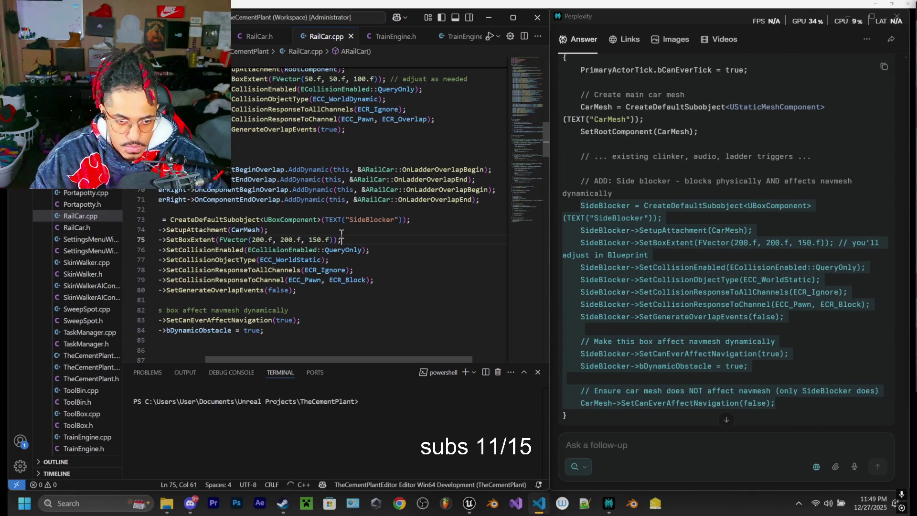
Step: Review the SideBlocker code: 200×200×150 extent, pawn-blocking collision, dynamic navigation obstacle
drag(352, 358, 305, 359)
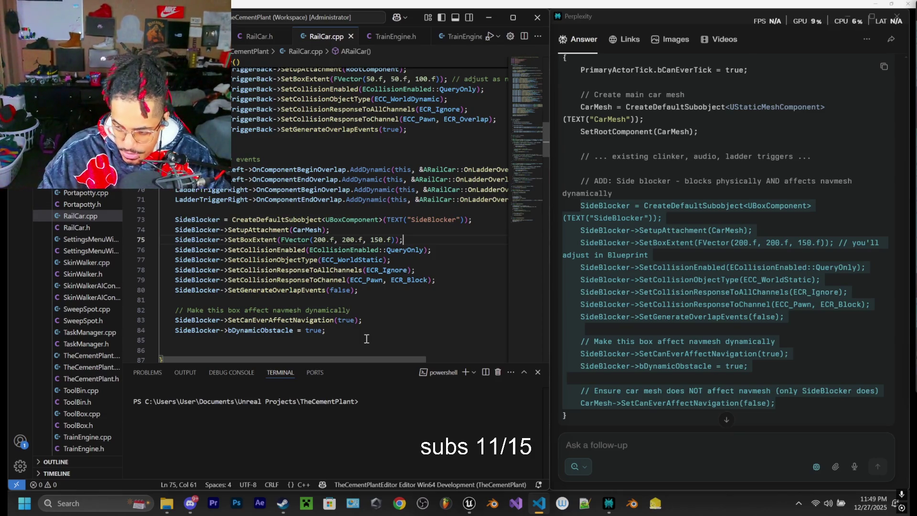
scroll(372, 275, up, 15)
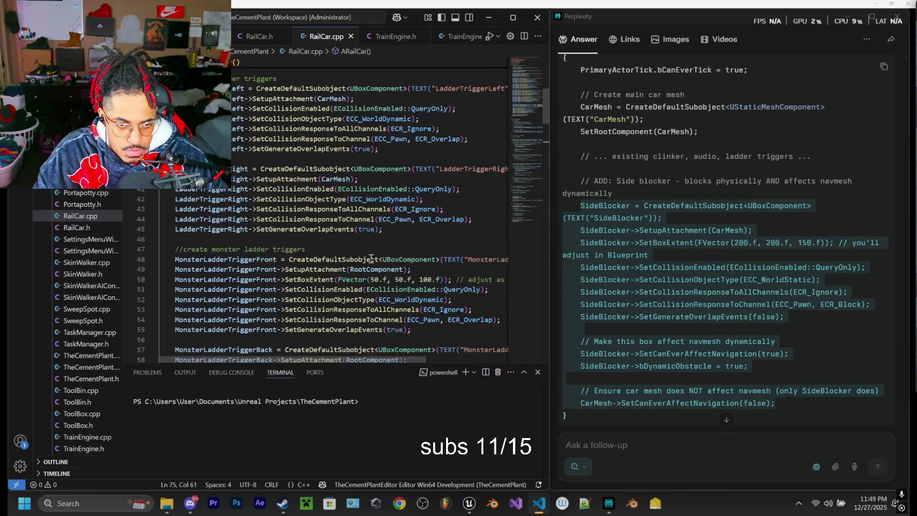
scroll(361, 272, down, 18)
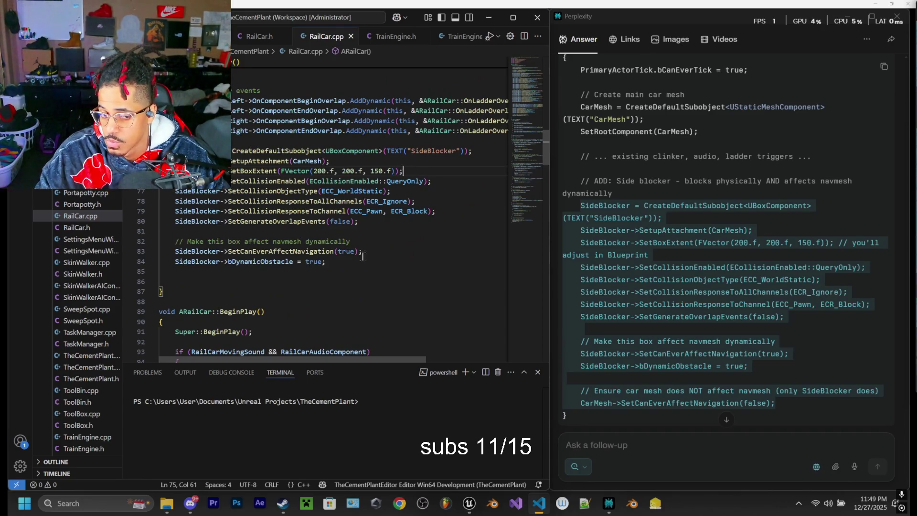
scroll(377, 274, up, 1)
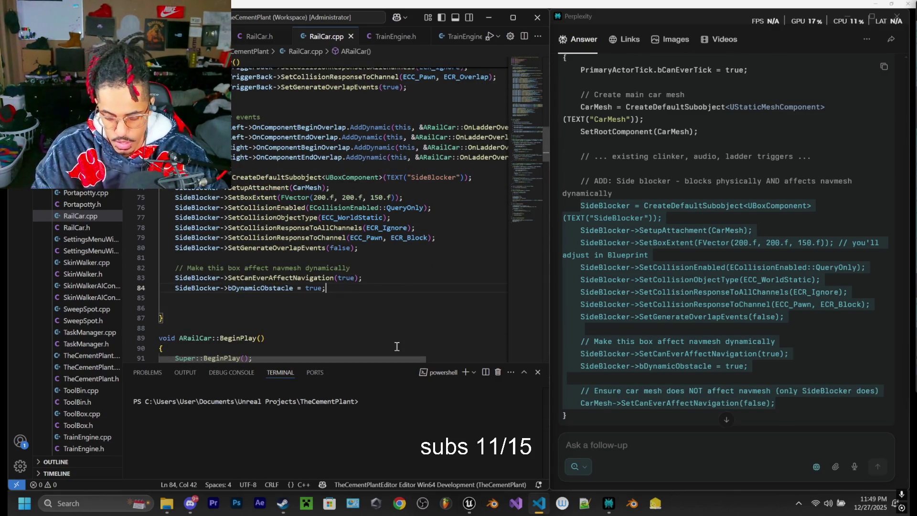
scroll(722, 295, down, 3)
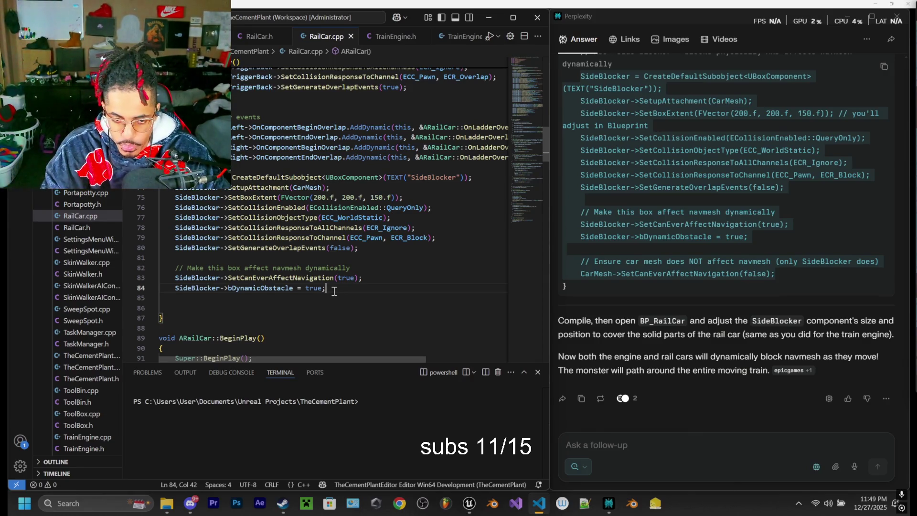
Step: Live-compile the RailCar changes with Ctrl+Alt+F11, close the Live Coding console, and return to Unreal Editor
key(ctrl+alt+F11)
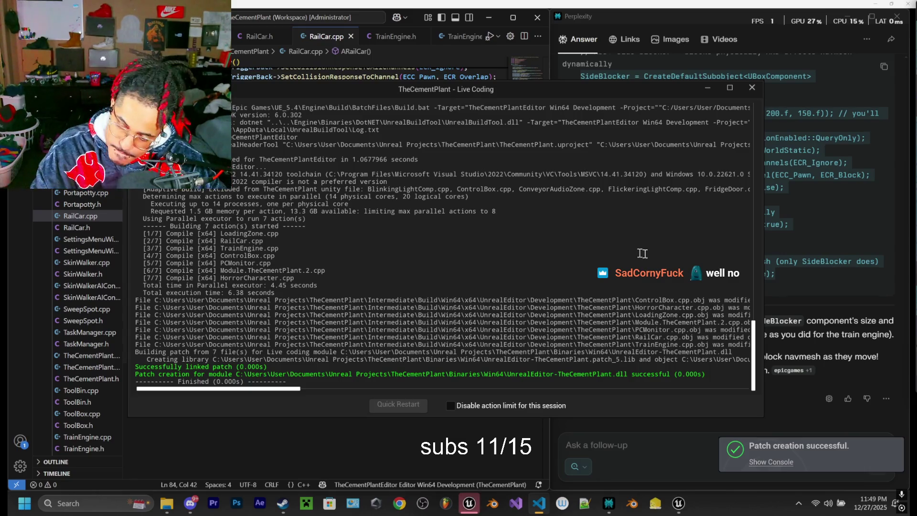
click(748, 86)
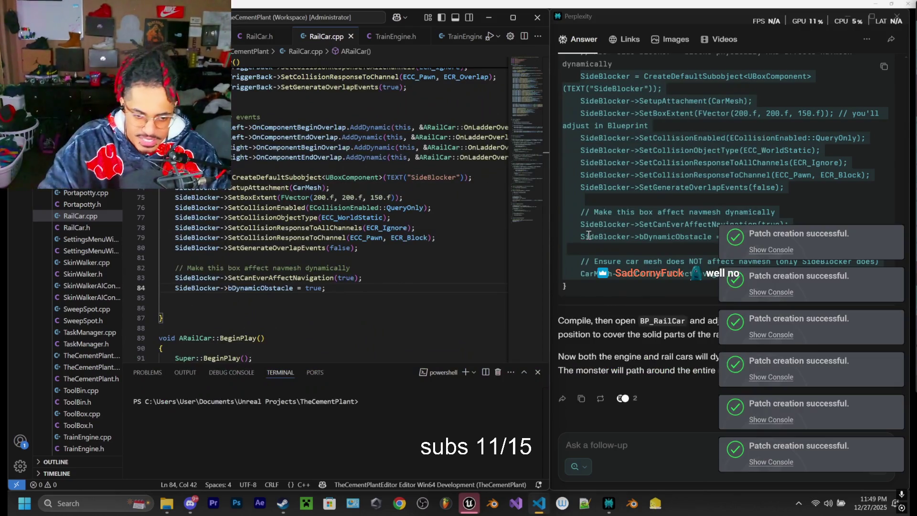
click(470, 505)
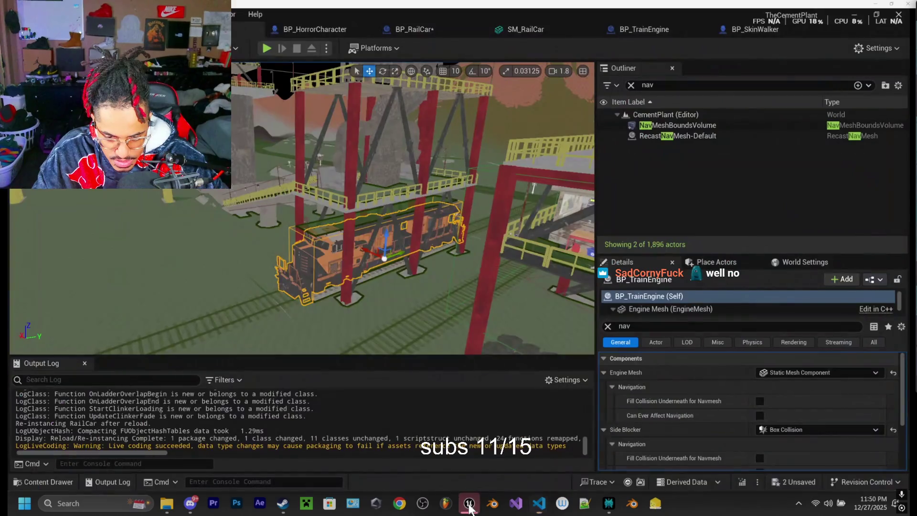
Step: Open BP_RailCar's full Blueprint viewport on the rail car, undoing an accidental clinker pile raise
click(423, 31)
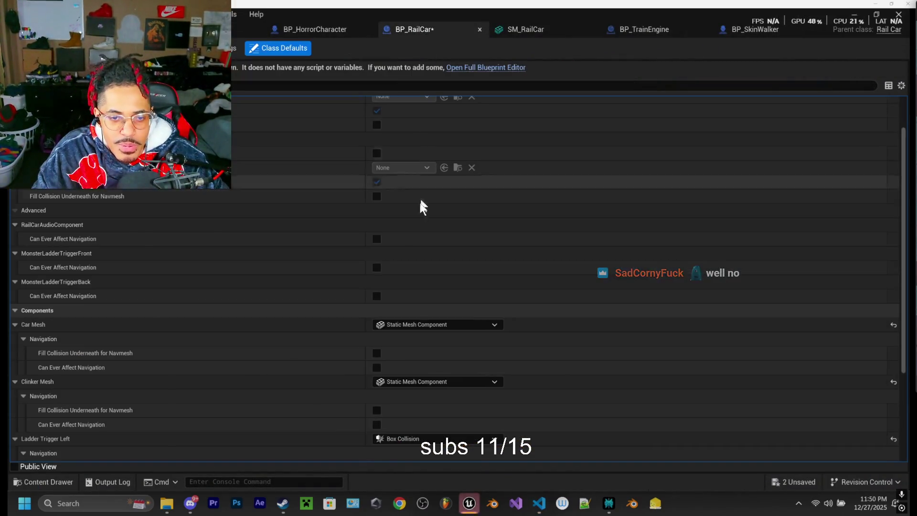
click(464, 68)
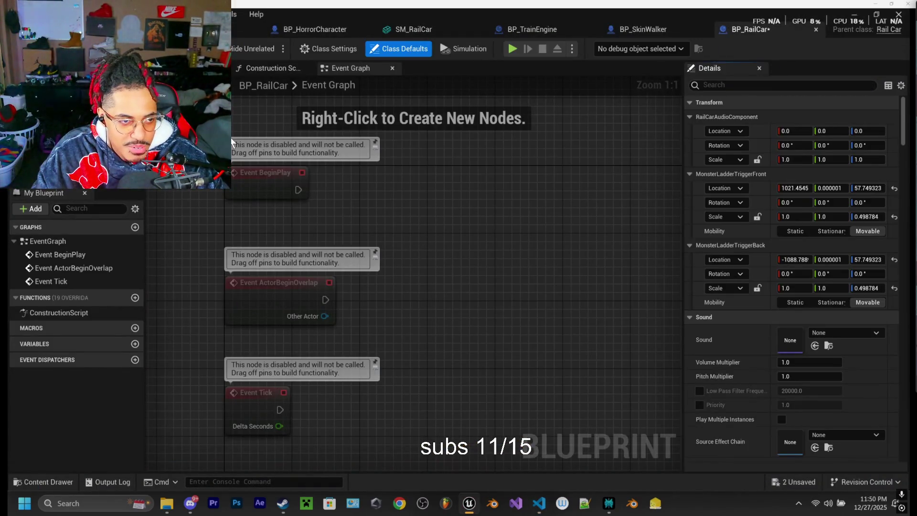
click(201, 68)
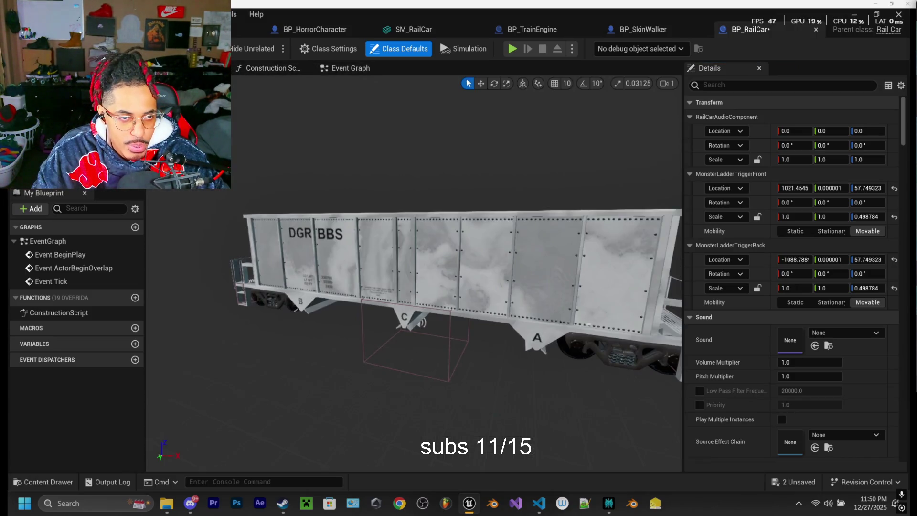
key(Right)
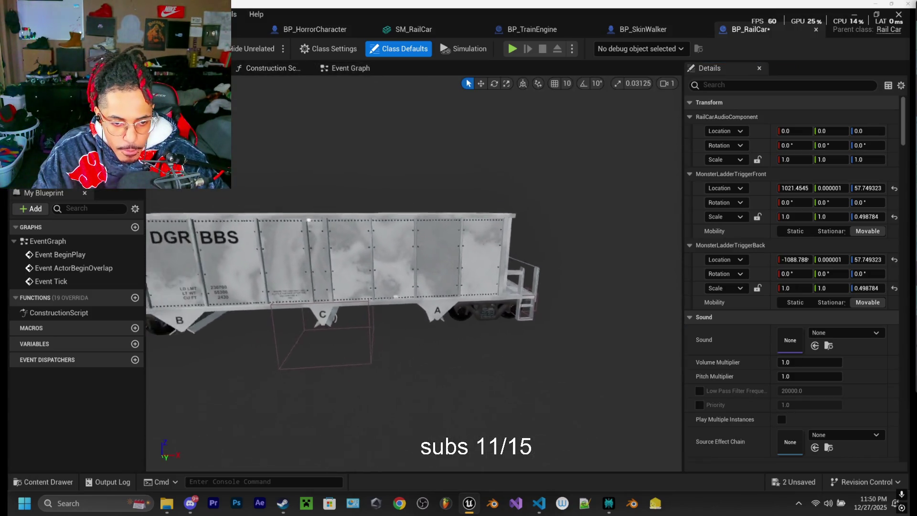
drag(382, 317, 397, 317)
click(409, 301)
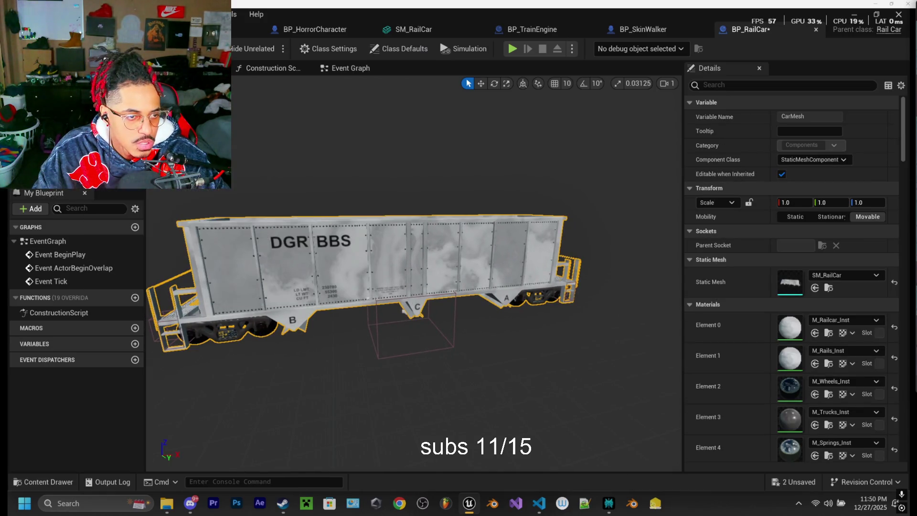
click(90, 174)
key(w)
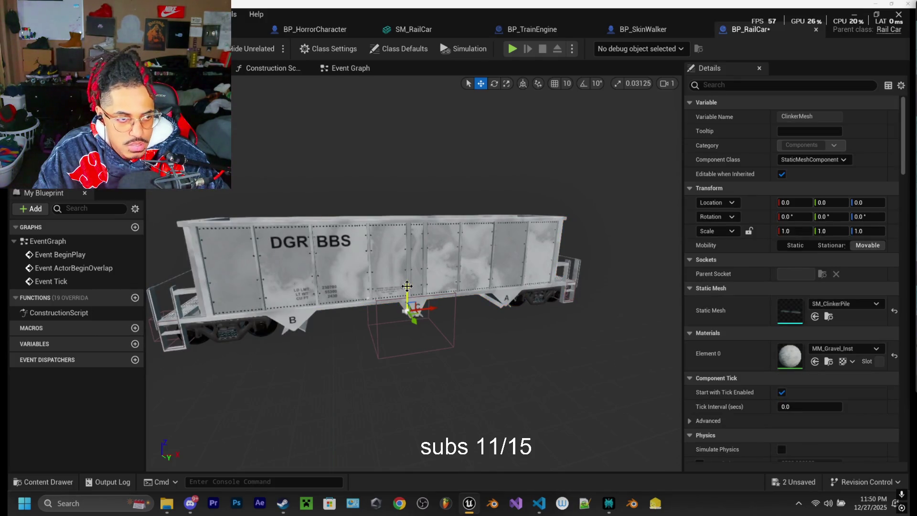
drag(407, 286, 406, 261)
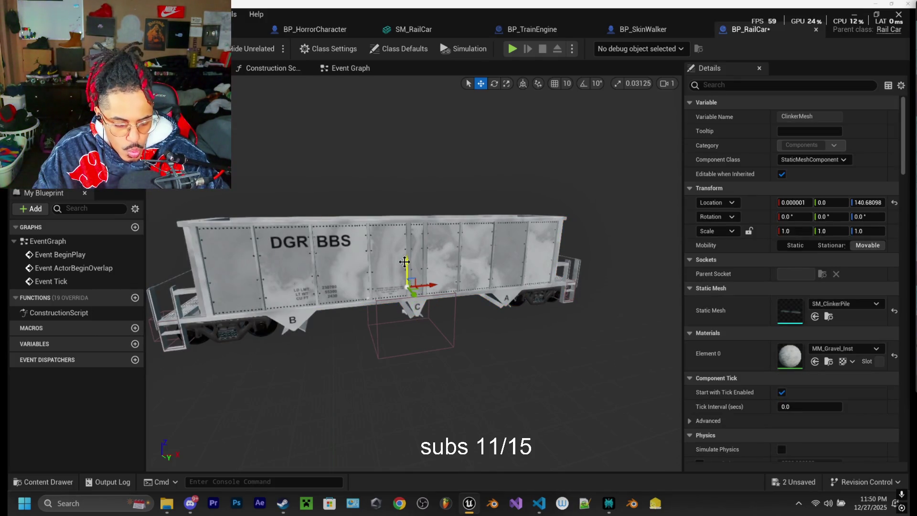
key(ctrl+z)
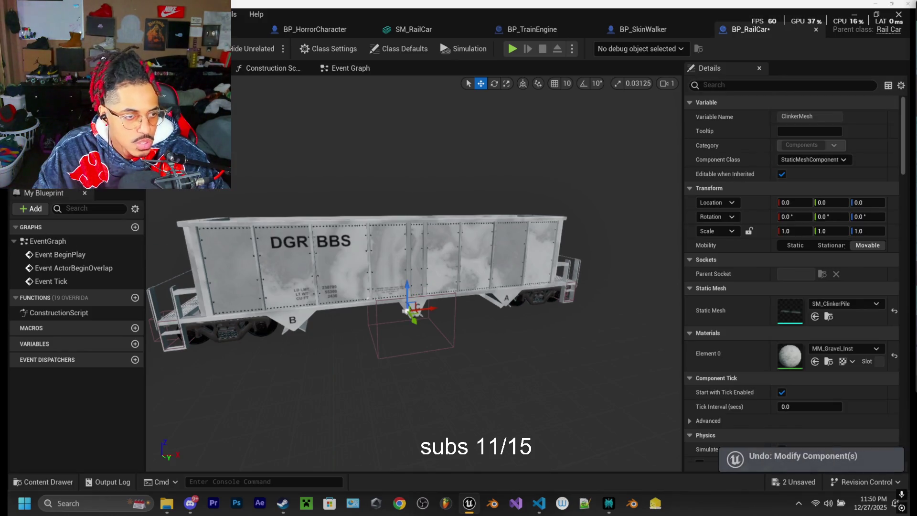
Step: Raise the SideBlocker box to Z 133.58 and stretch its X extent to about 869 in side view
click(77, 115)
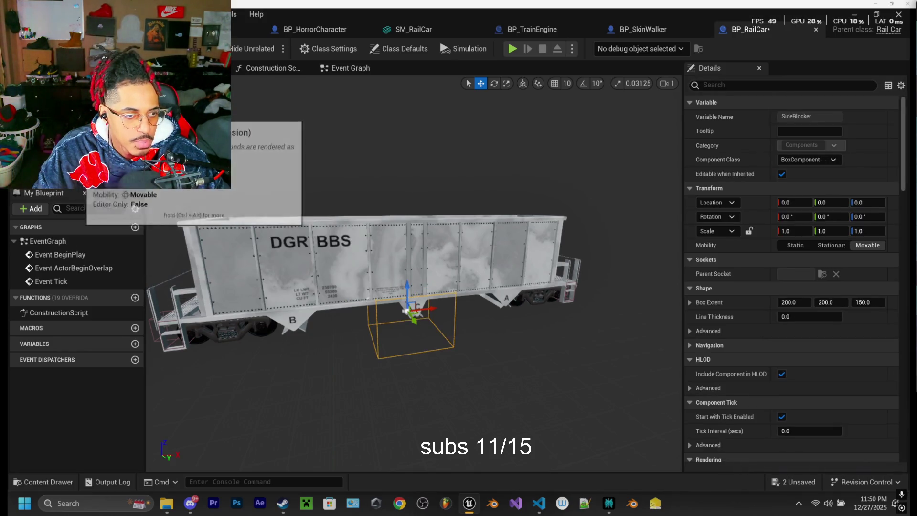
drag(407, 296, 407, 277)
click(182, 83)
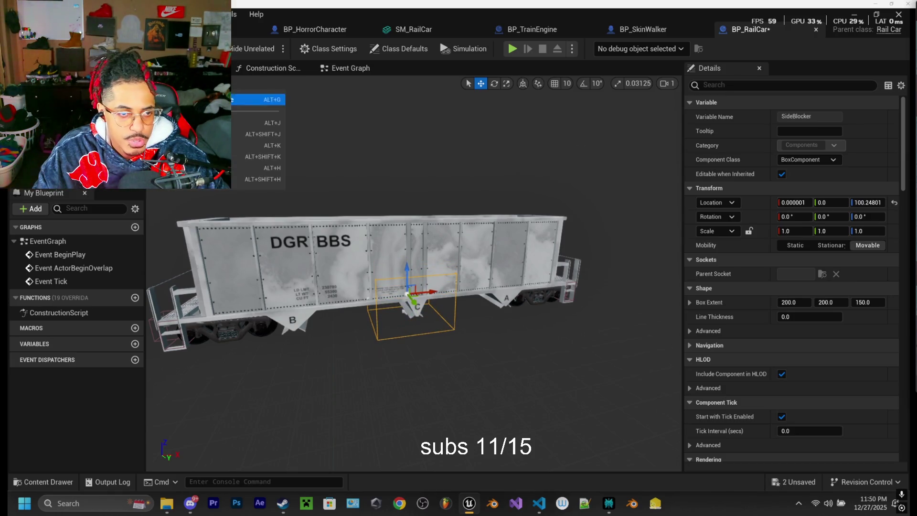
click(260, 187)
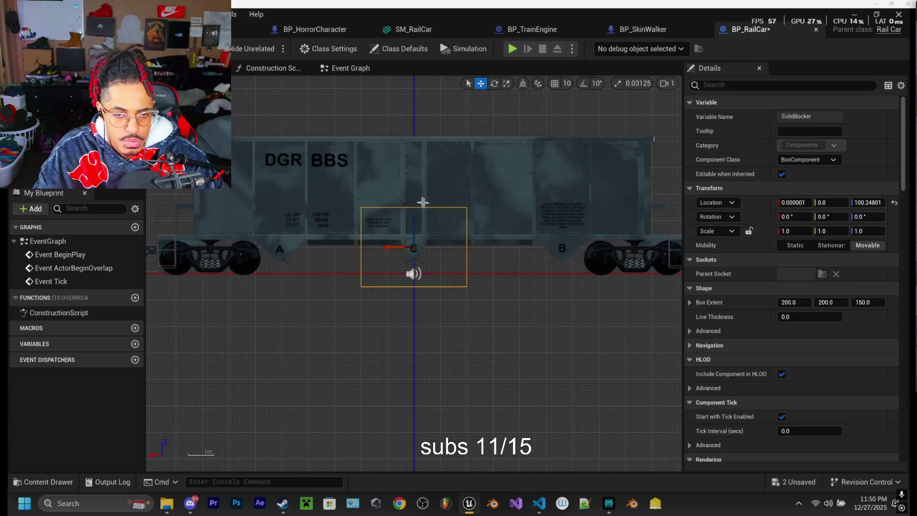
drag(412, 220, 412, 212)
key(e)
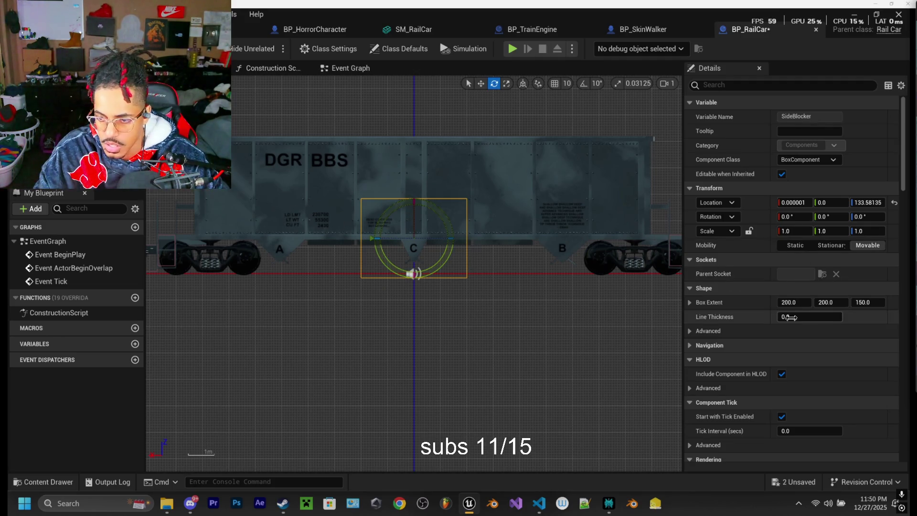
key(w)
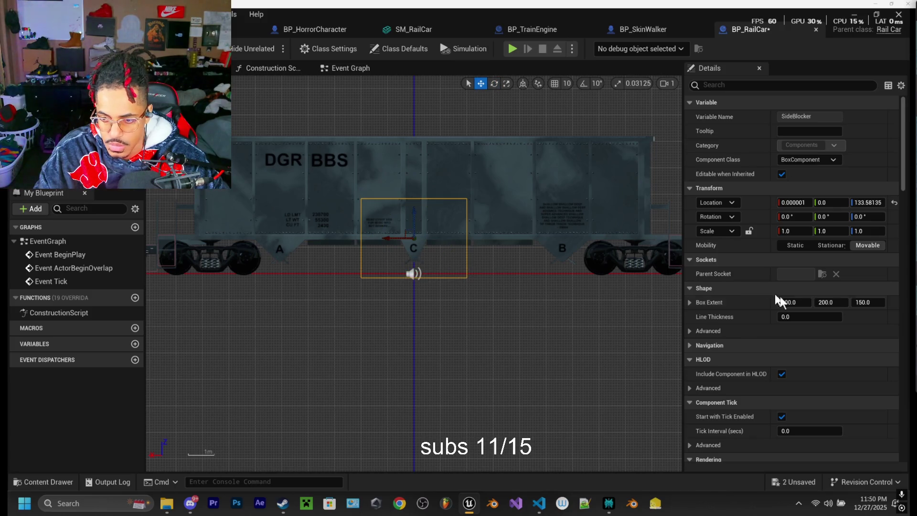
drag(786, 303, 876, 303)
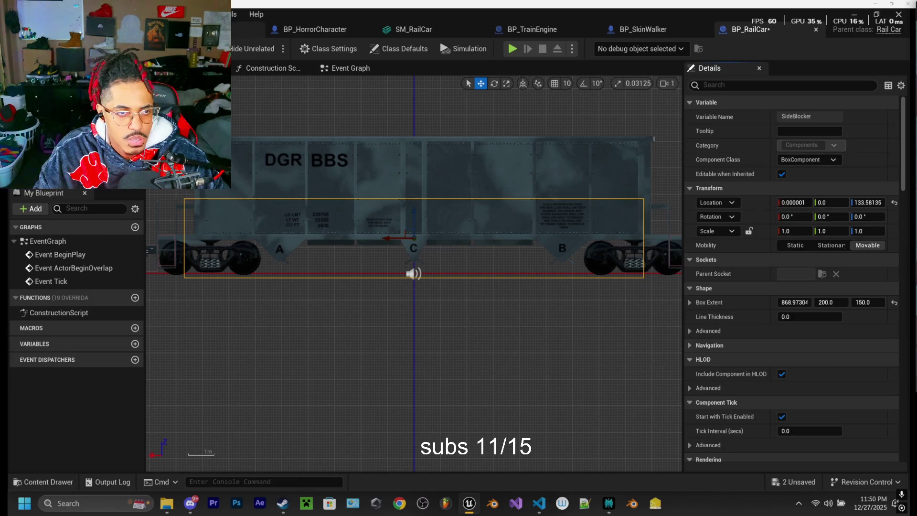
click(210, 29)
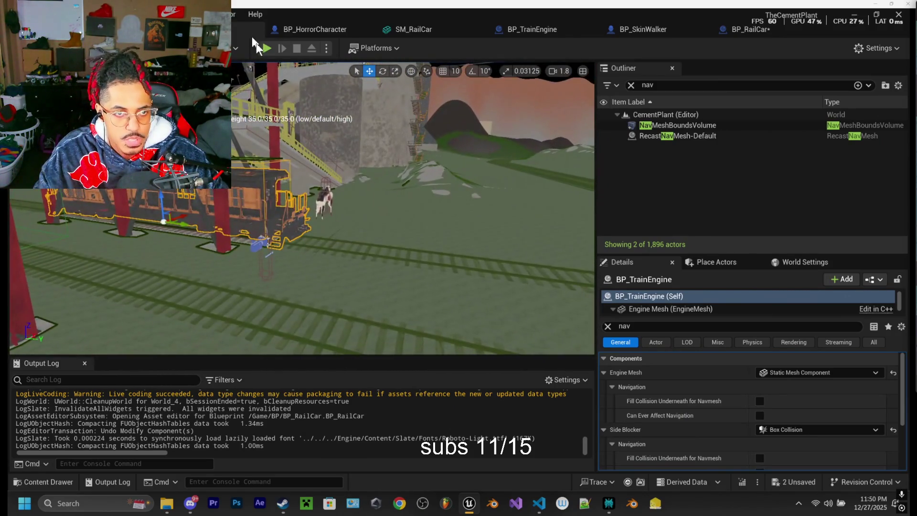
click(266, 49)
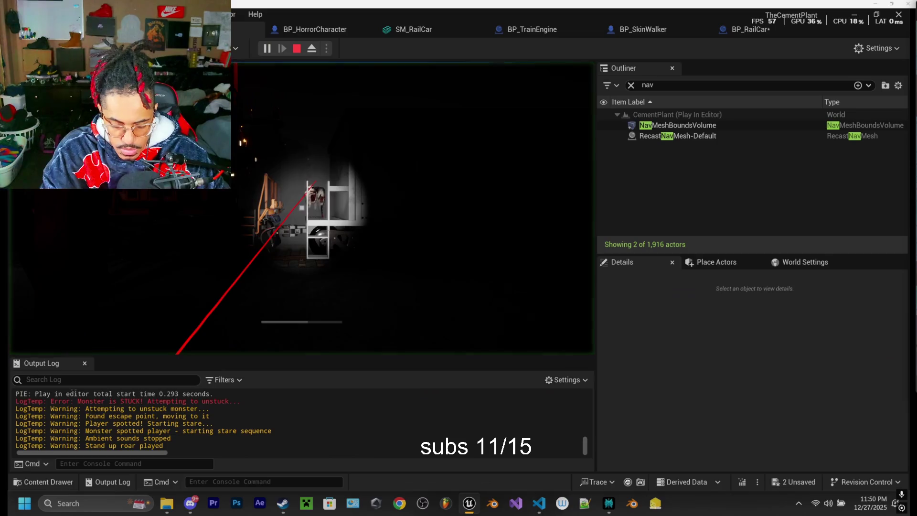
key(F8)
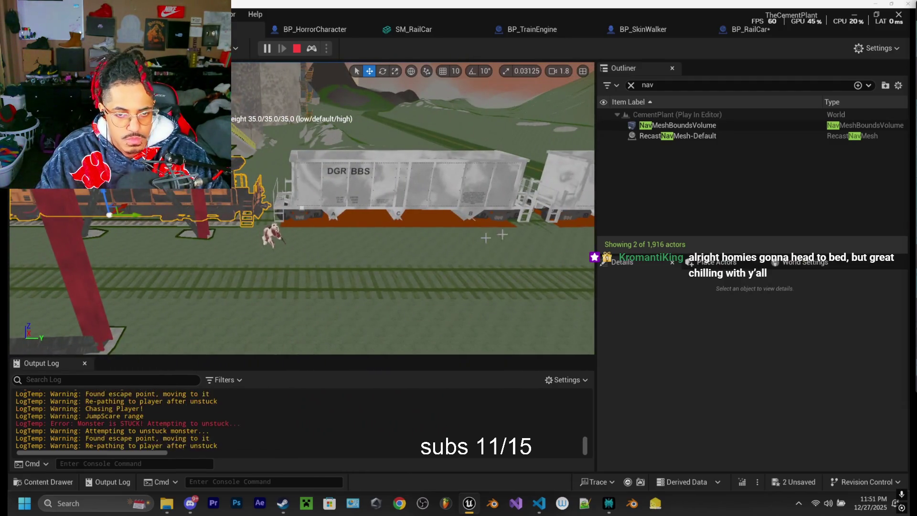
key(Escape)
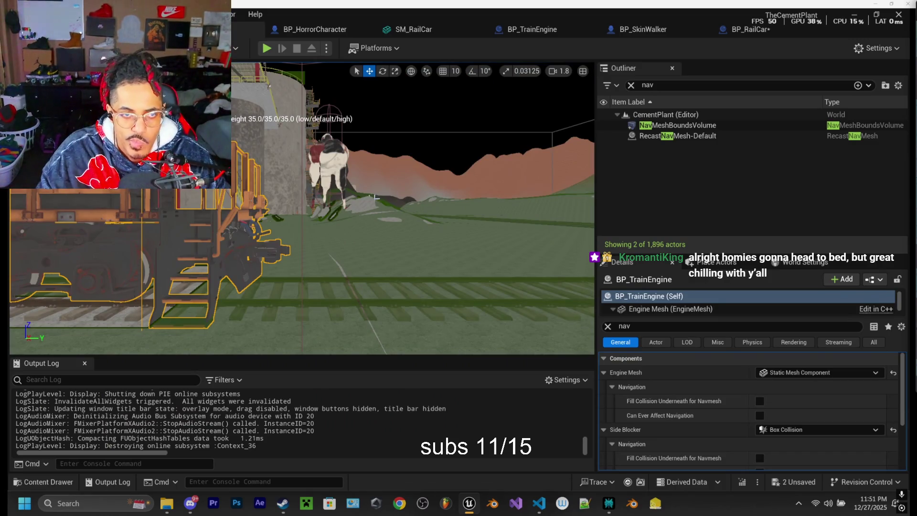
click(521, 29)
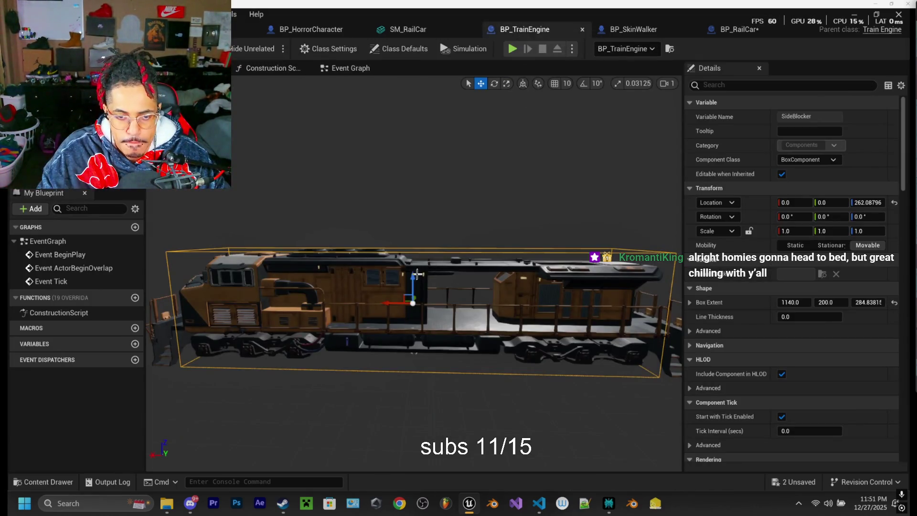
Step: Close SM_RailCar, then give BP_RailCar's SideBlocker a 325.33 Z extent and raise it to Z 209.58
click(419, 27)
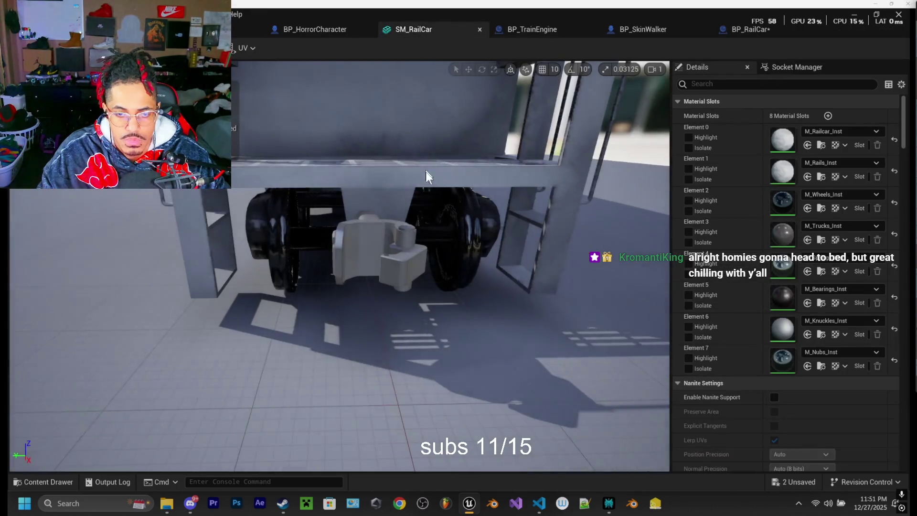
click(479, 29)
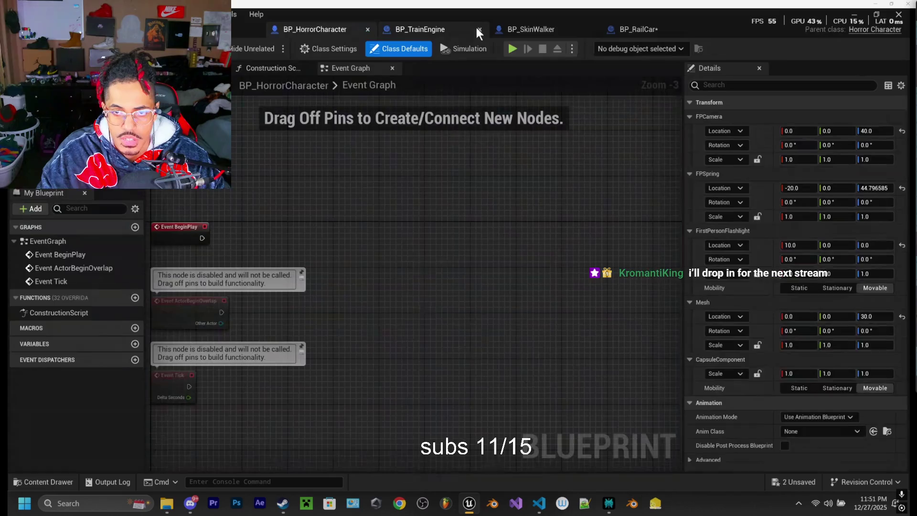
click(639, 29)
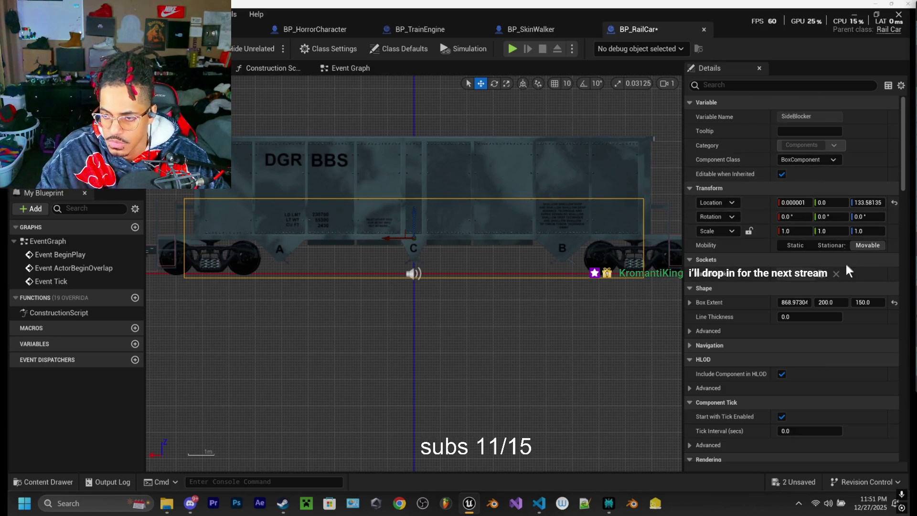
drag(872, 306, 898, 306)
drag(414, 219, 414, 191)
click(739, 84)
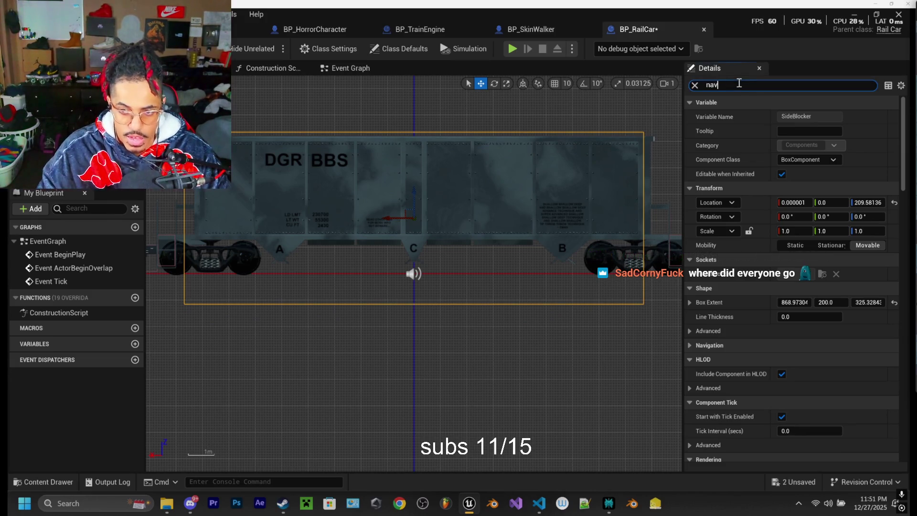
Step: Filter the SideBlocker Details by 'nav' to confirm Dynamic Obstacle and Can Ever Affect Navigation are on
text(nav)
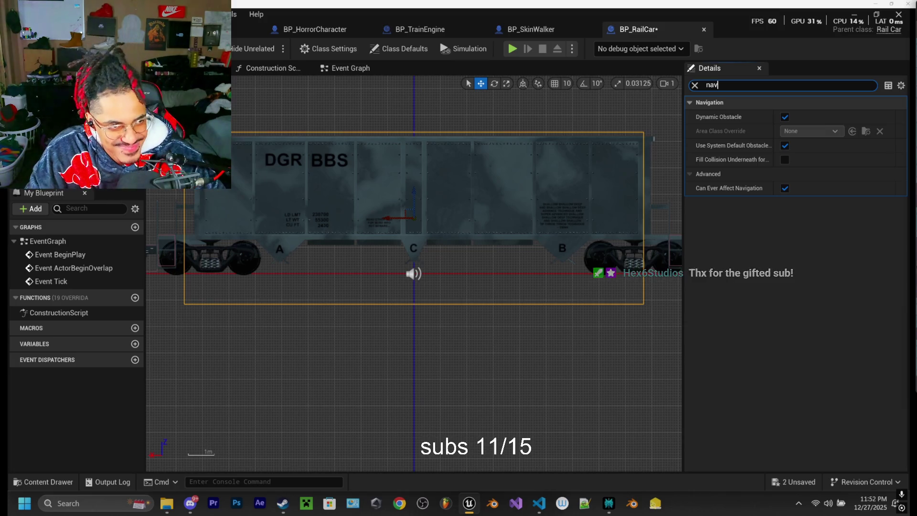
key(Return)
mouse_move(454, 231)
mouse_down()
mouse_move(546, 199)
mouse_move(454, 231)
mouse_move(519, 218)
mouse_move(510, 222)
mouse_move(504, 194)
mouse_move(494, 205)
mouse_up()
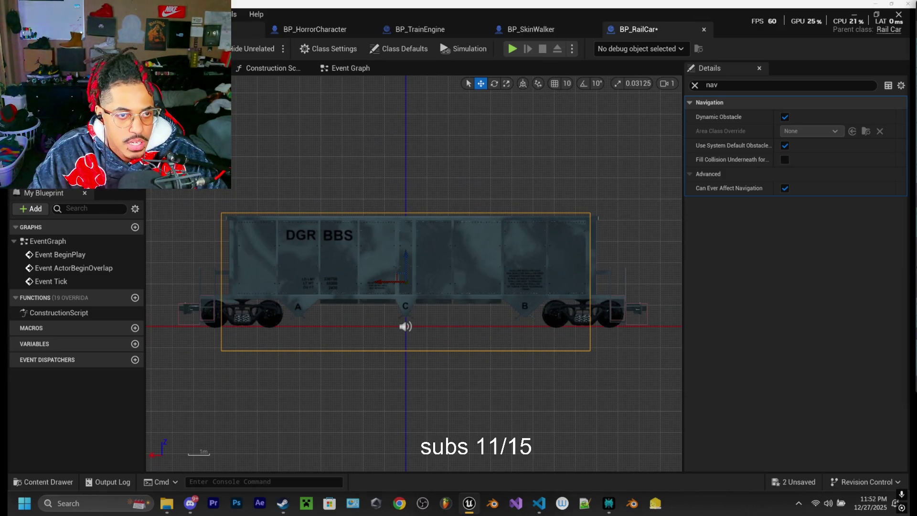
Step: Playtest CementPlant, ejecting with F8 to watch how the monster moves around the train
click(238, 29)
click(266, 48)
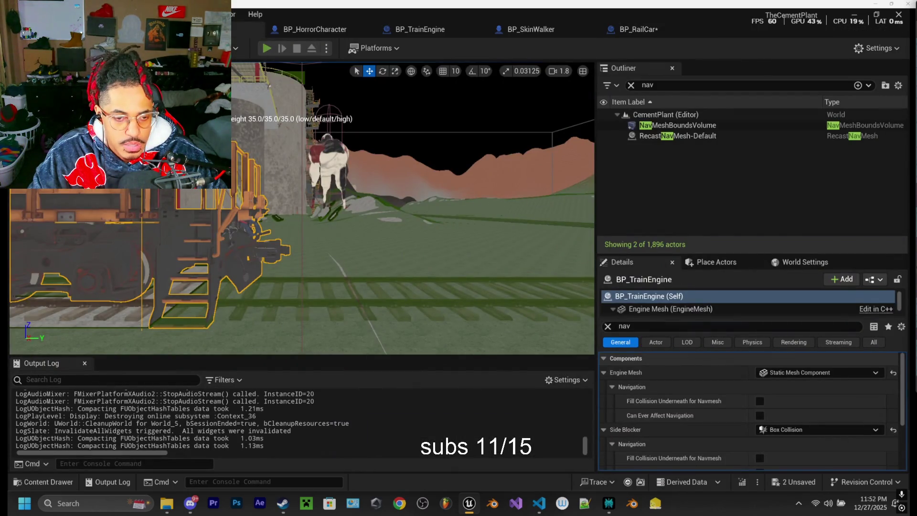
key(F8)
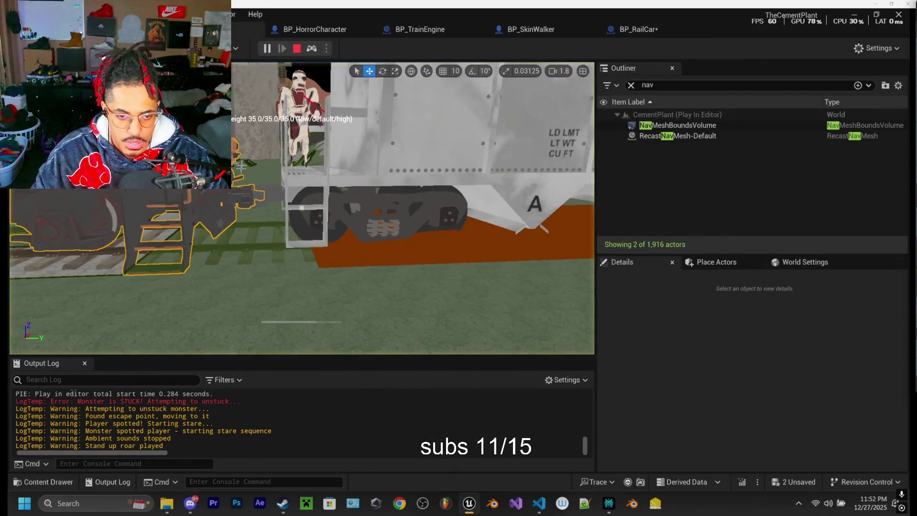
drag(356, 256, 355, 334)
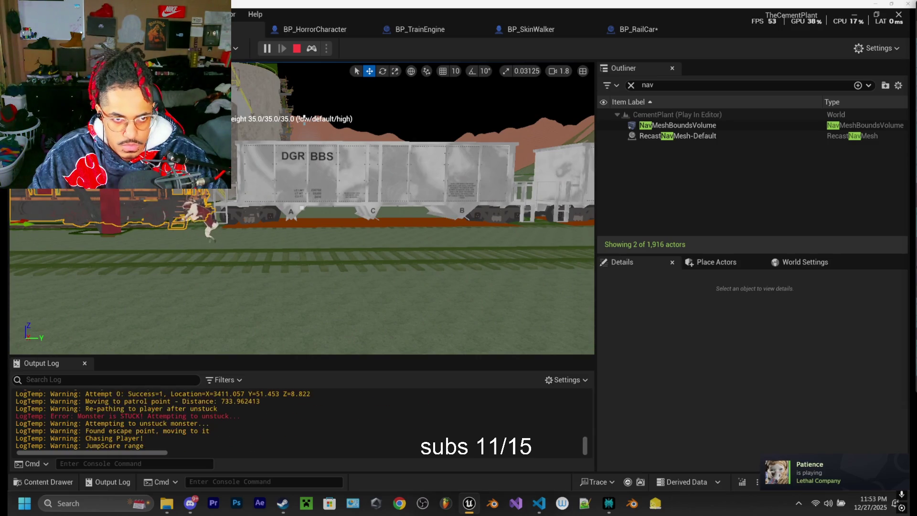
click(296, 48)
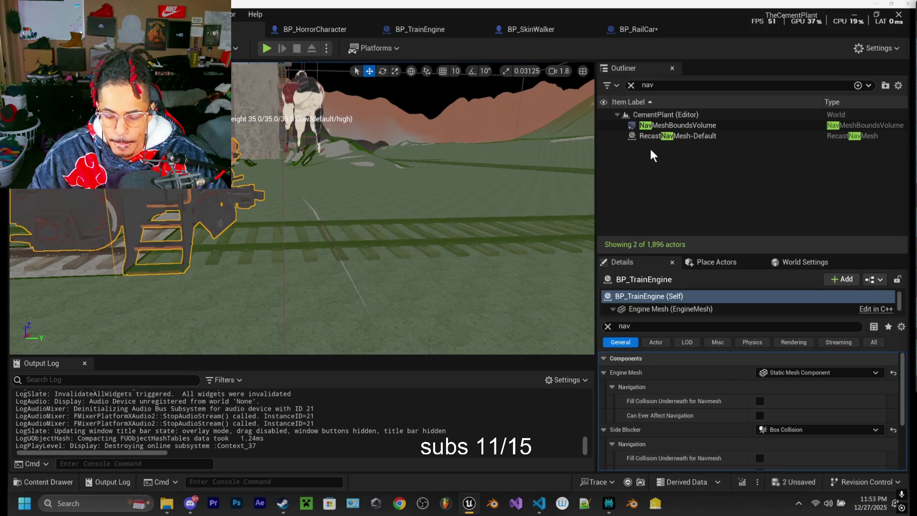
mouse_move(411, 207)
mouse_down()
mouse_move(330, 214)
mouse_move(337, 234)
mouse_move(302, 204)
mouse_up()
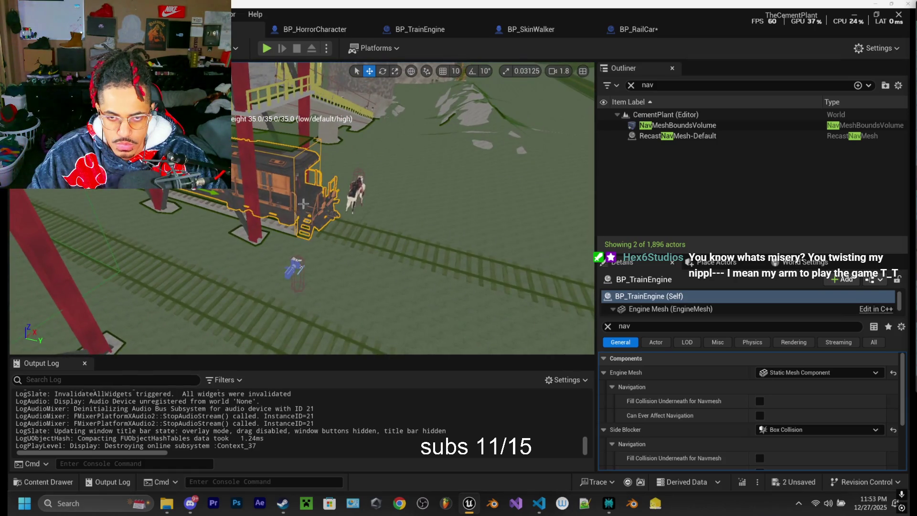
click(652, 33)
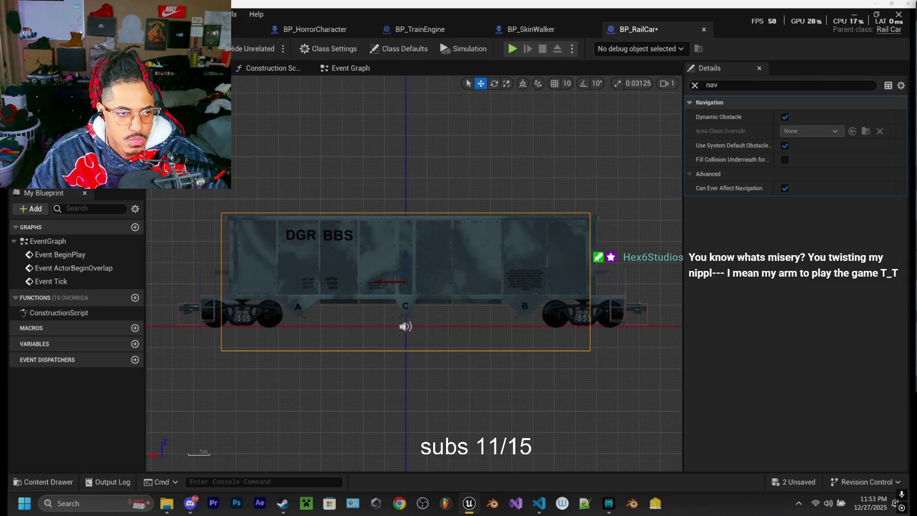
Step: Enable Can Ever Affect Navigation on BP_RailCar's car body mesh, then return to CementPlant
click(399, 49)
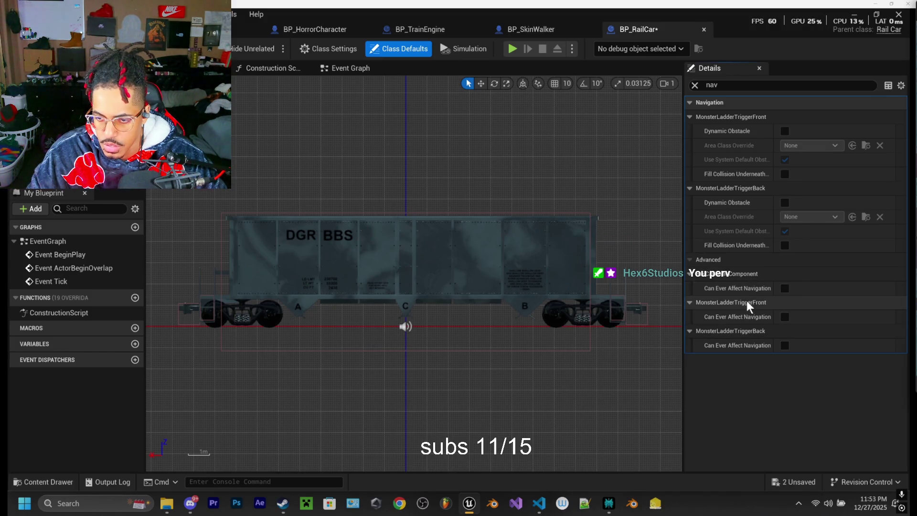
click(429, 263)
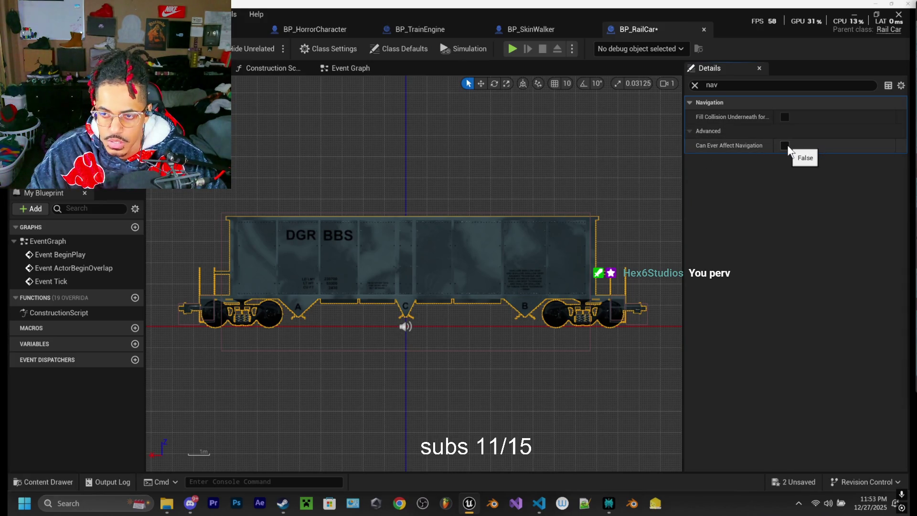
click(785, 145)
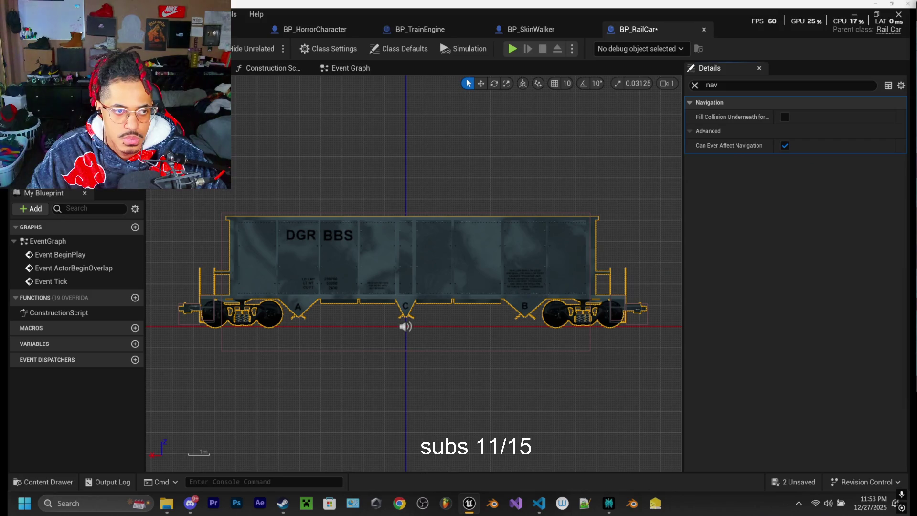
key(ctrl+Tab)
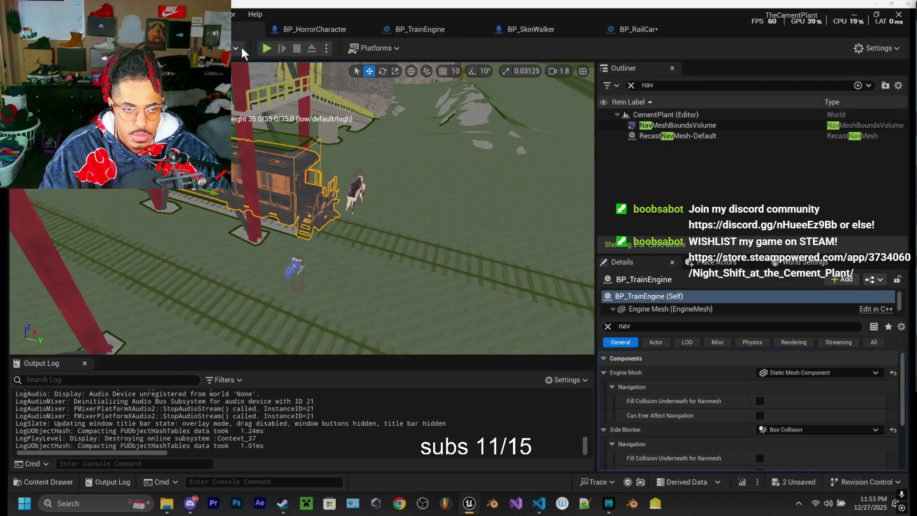
key(alt+p)
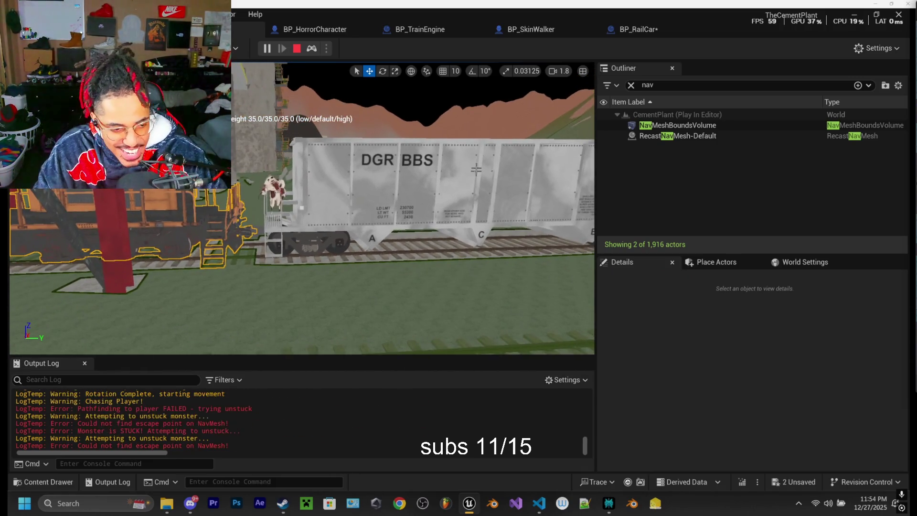
key(Escape)
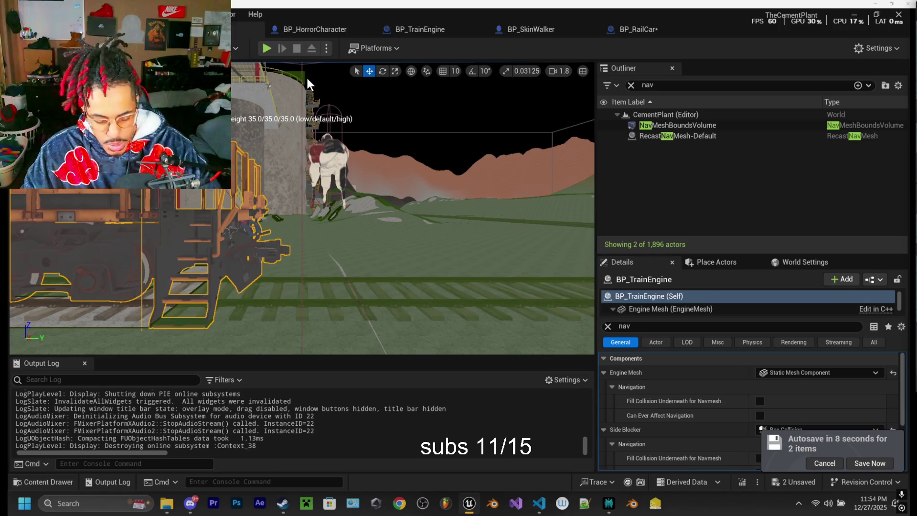
Step: Save both unsaved assets, BP_RailCar and the CementPlant level, with Save Selected
click(870, 463)
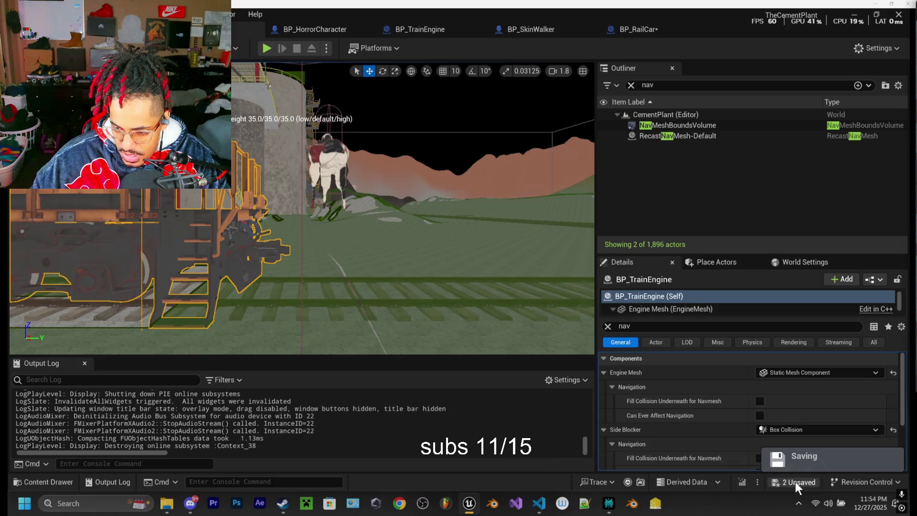
click(795, 482)
click(559, 374)
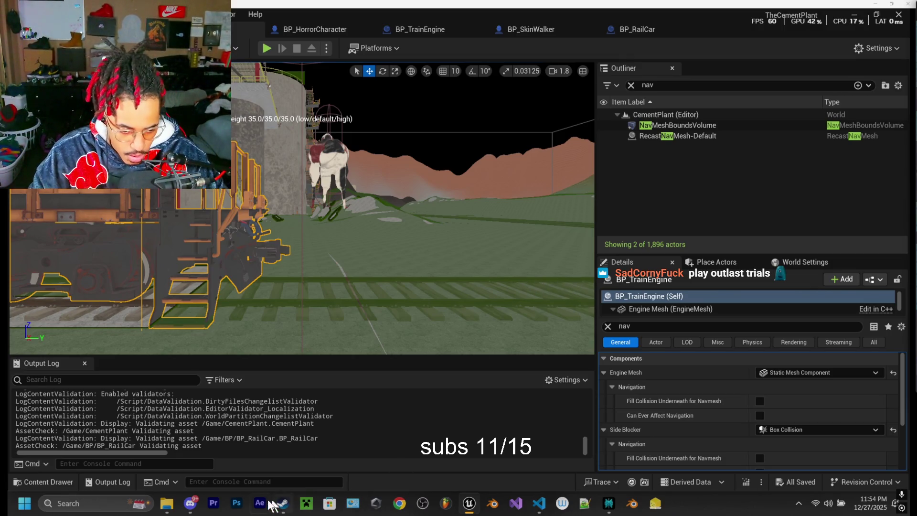
mouse_move(190, 510)
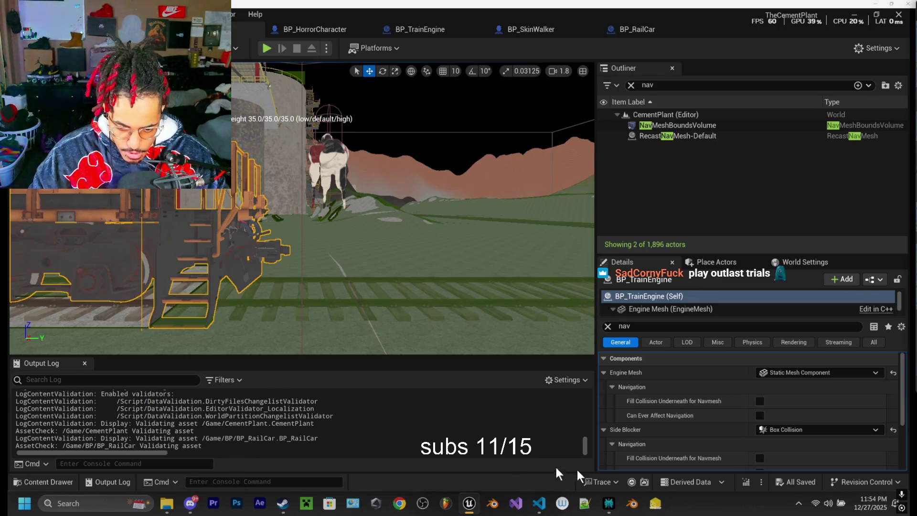
mouse_move(609, 503)
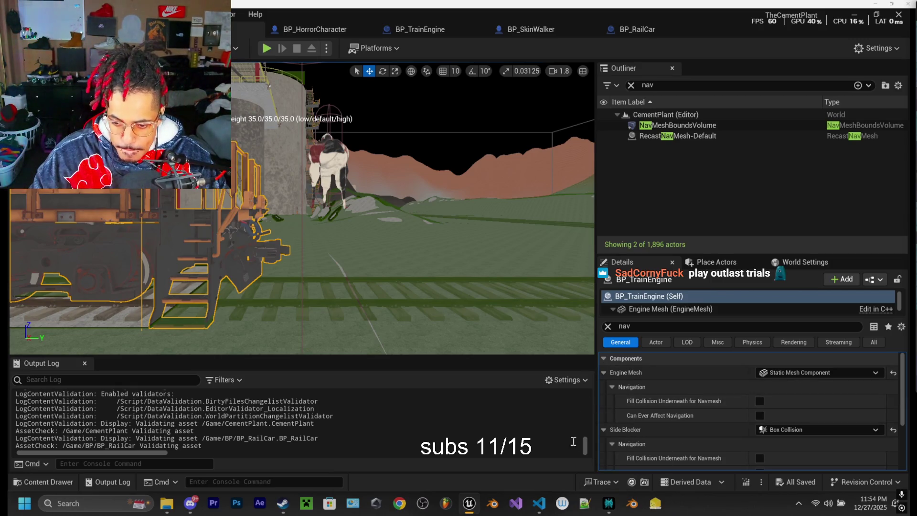
Step: Tilt and turn the level camera to look along the tracks toward the hillside and tower
drag(479, 221, 479, 277)
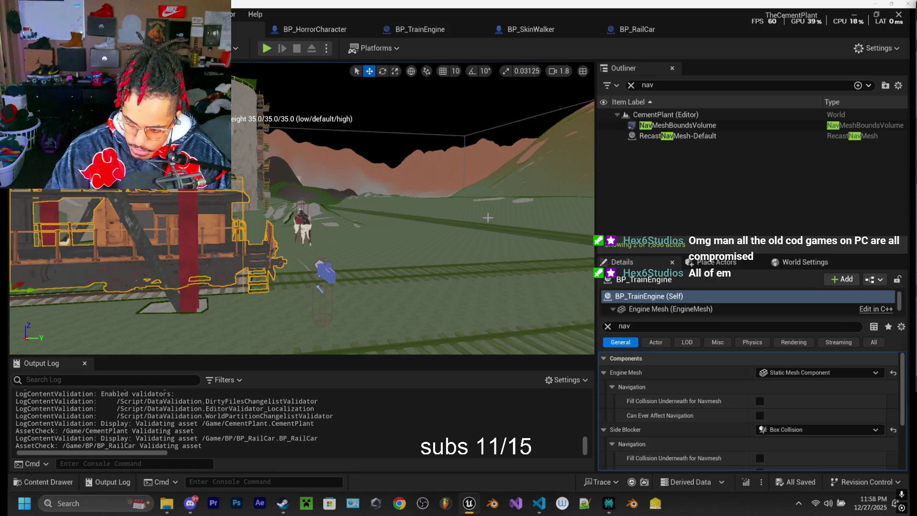
mouse_move(468, 196)
mouse_down()
mouse_move(344, 213)
mouse_move(332, 160)
mouse_move(320, 172)
mouse_move(334, 174)
mouse_move(320, 99)
mouse_up()
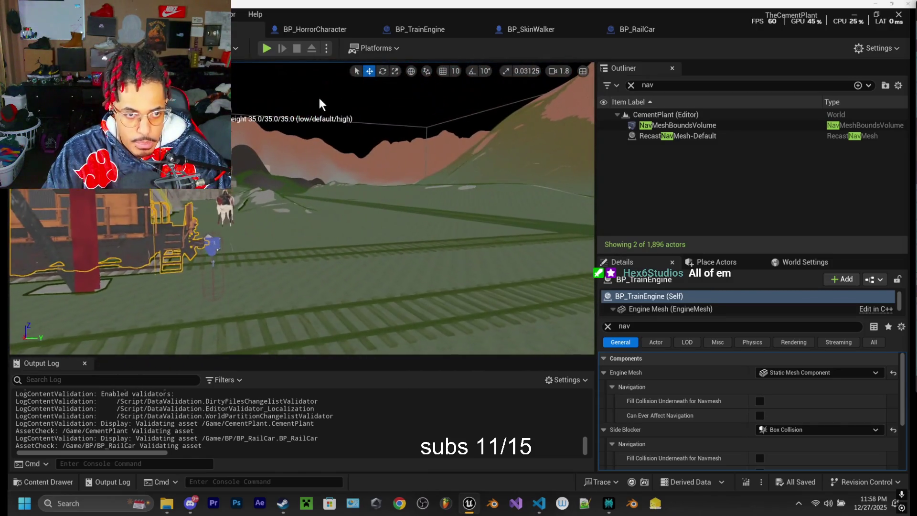
click(267, 47)
key(w)
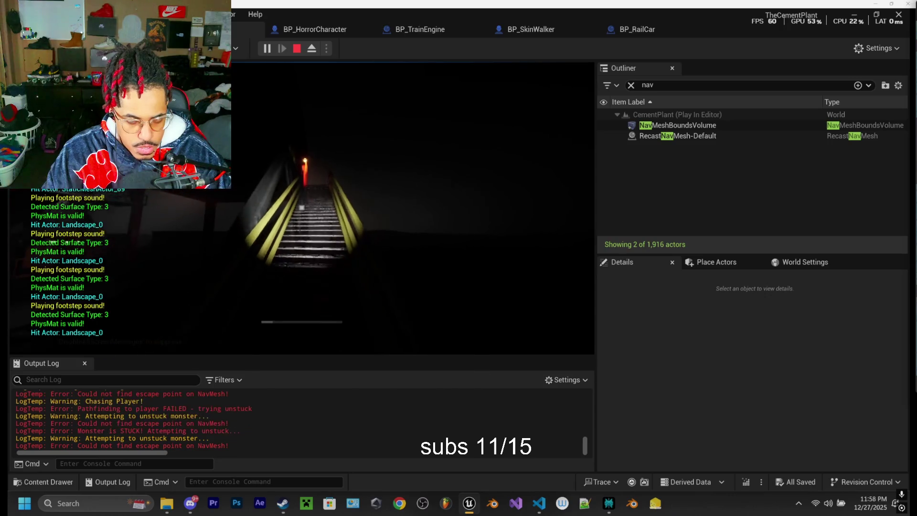
key(w)
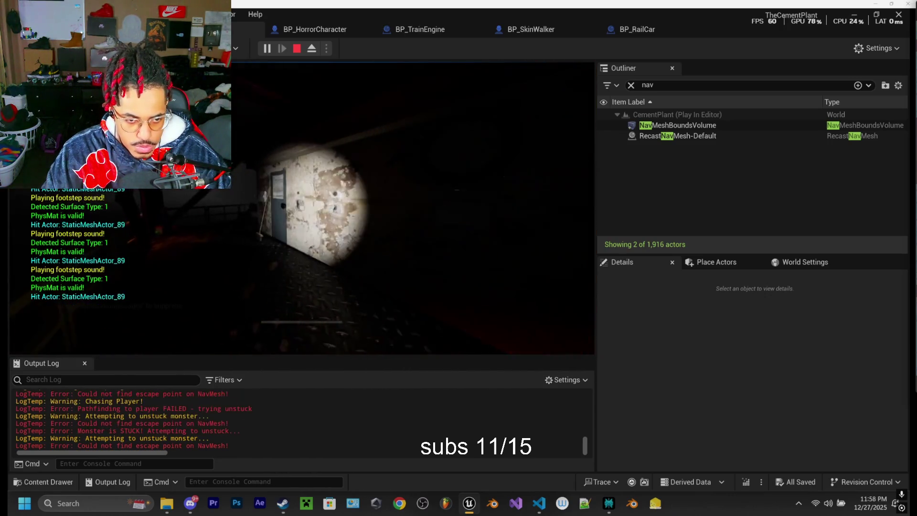
key(w)
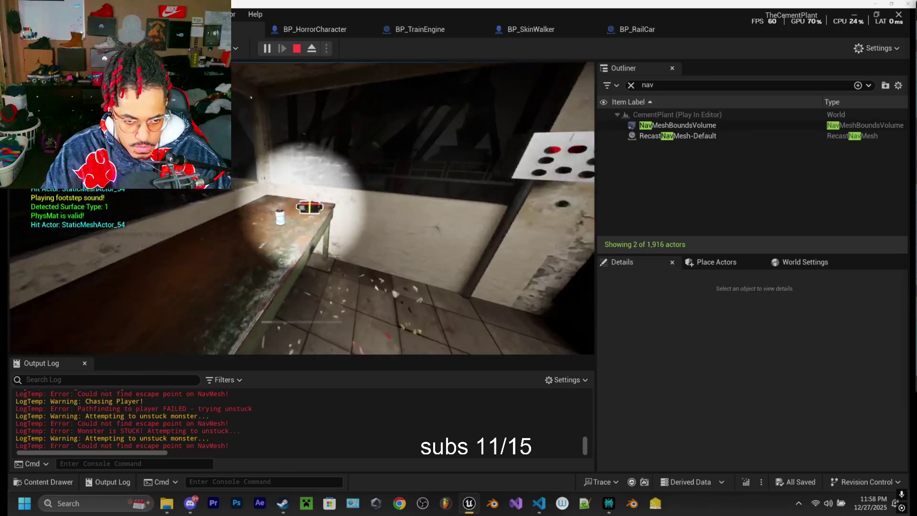
key(w)
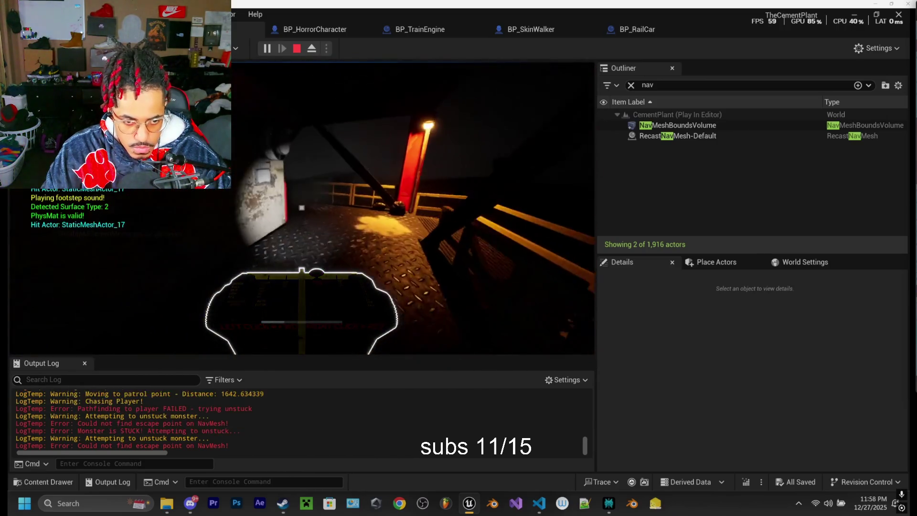
key(w)
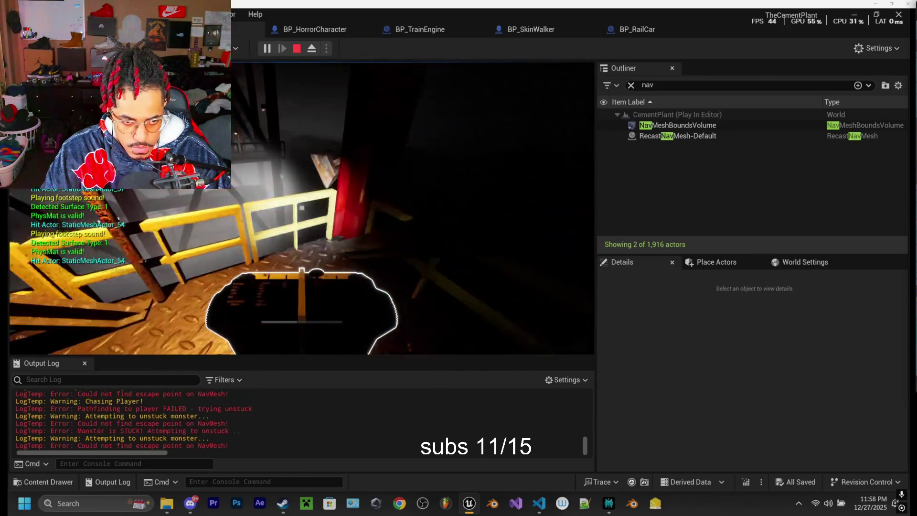
key(w)
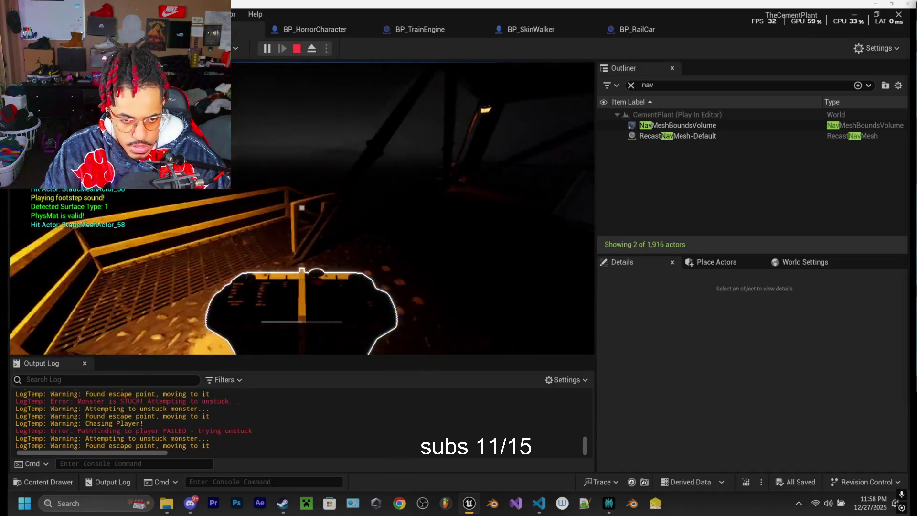
key(w)
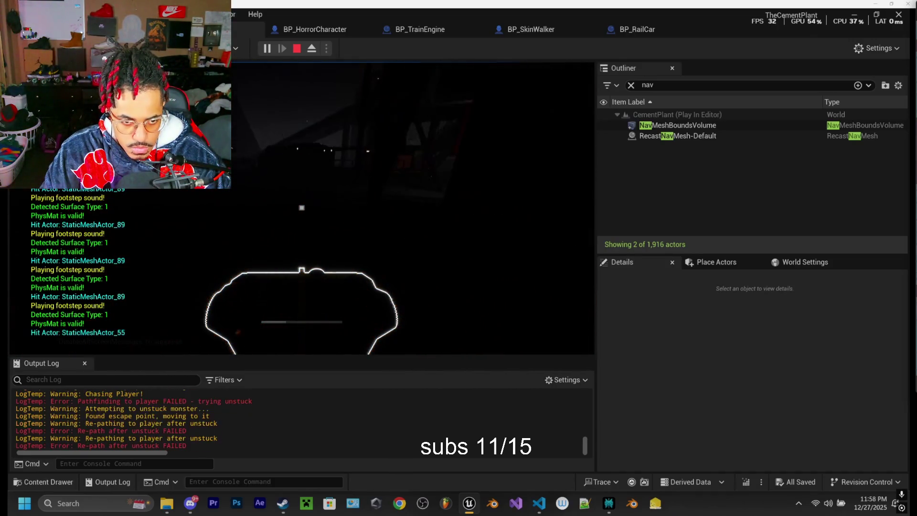
key(w)
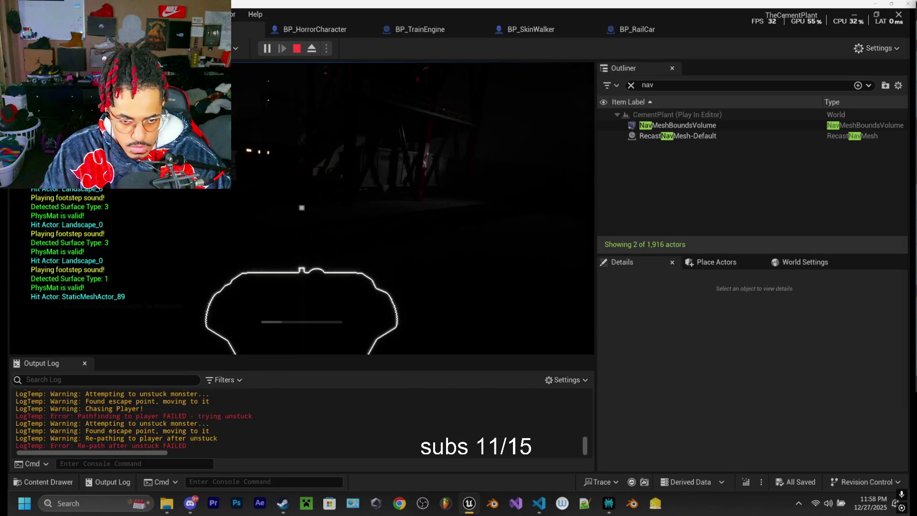
key(w)
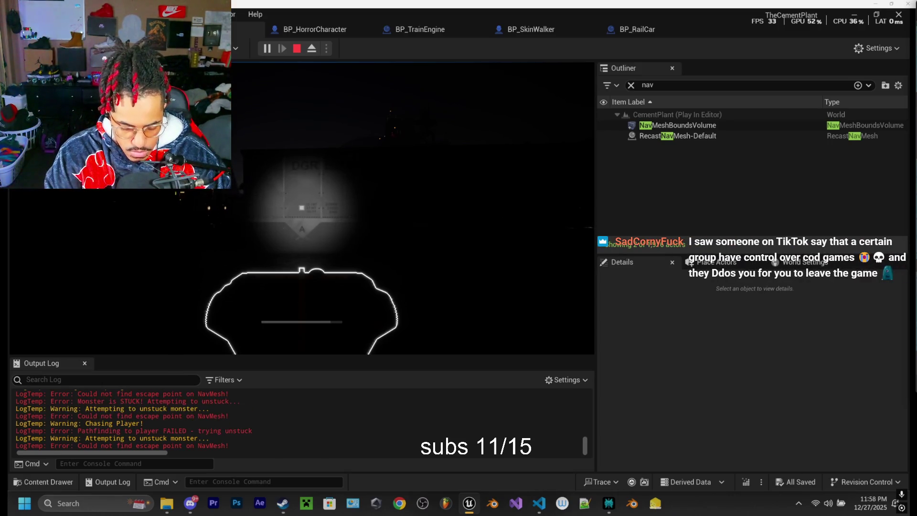
key(F8)
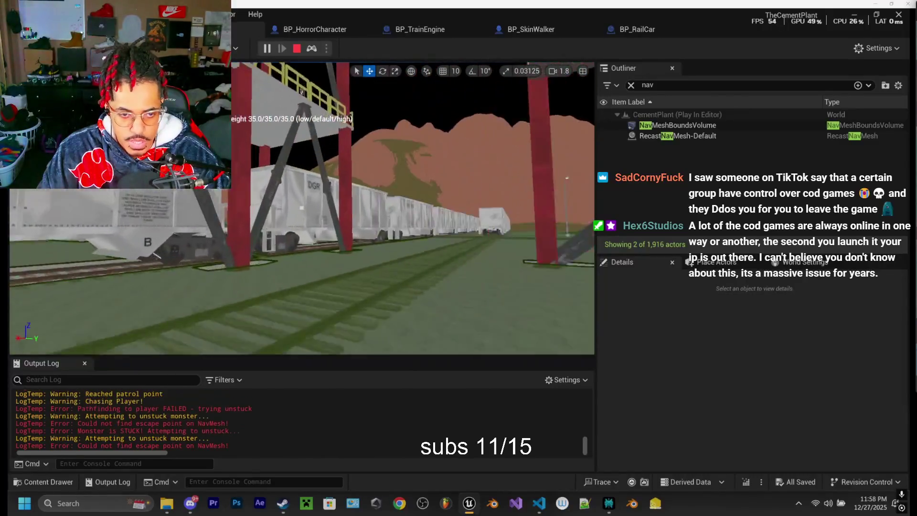
key(Escape)
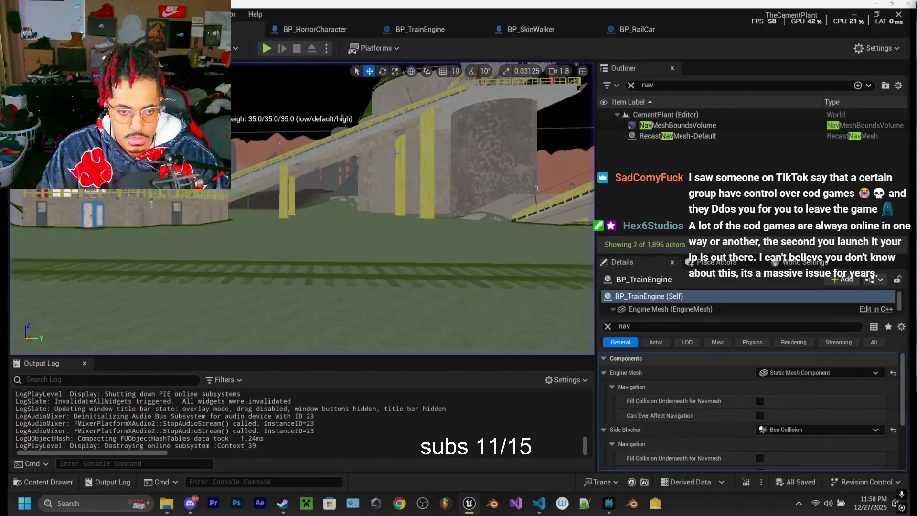
click(421, 31)
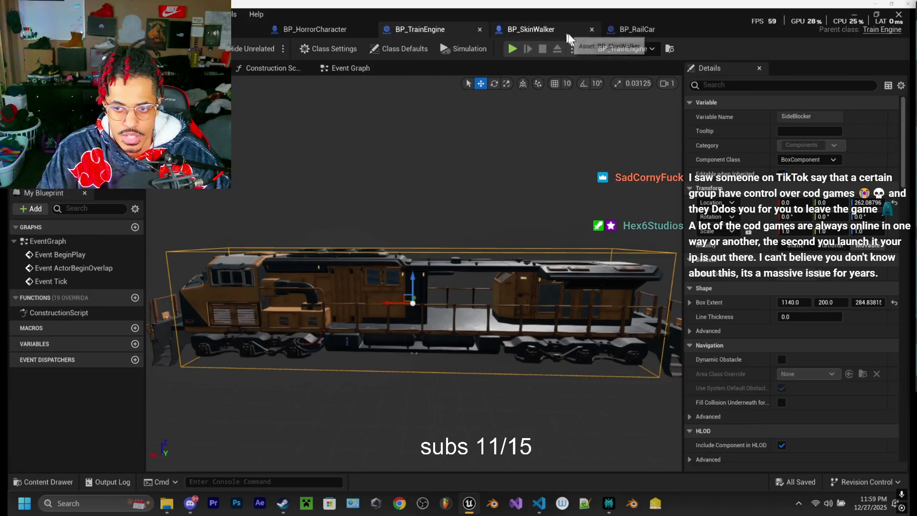
click(630, 32)
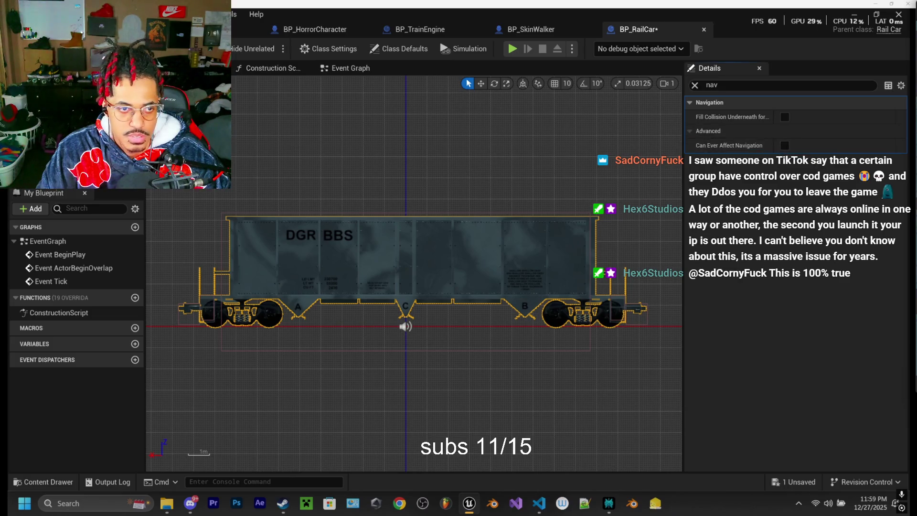
click(205, 30)
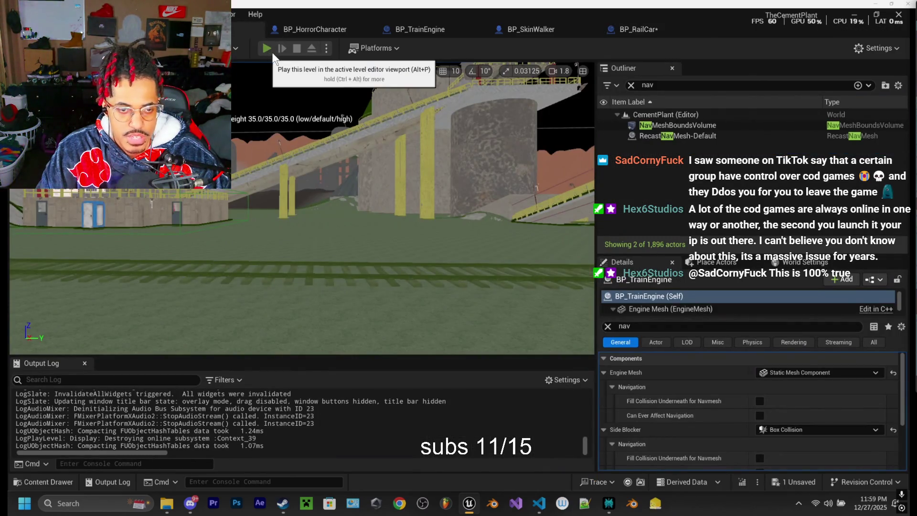
Step: Start a CementPlant playtest, walk the player up to the dark walkway, then eject with F8
click(267, 48)
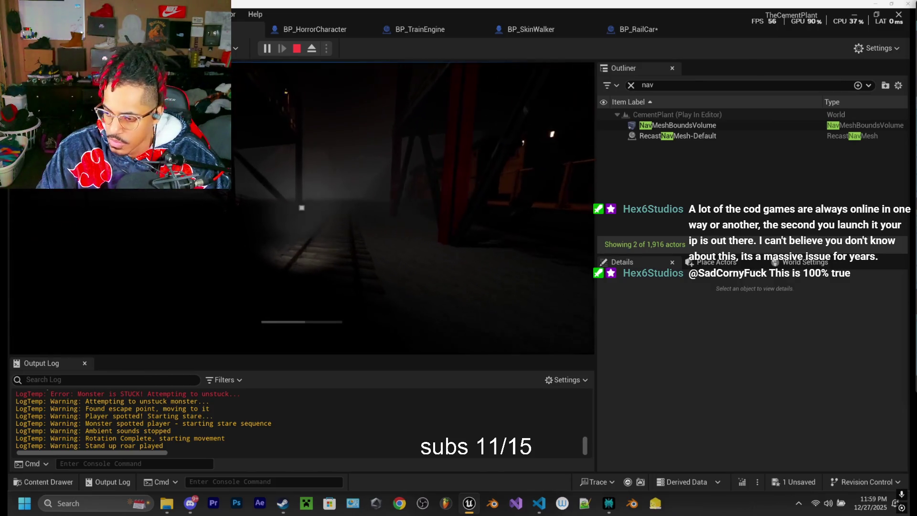
key(w)
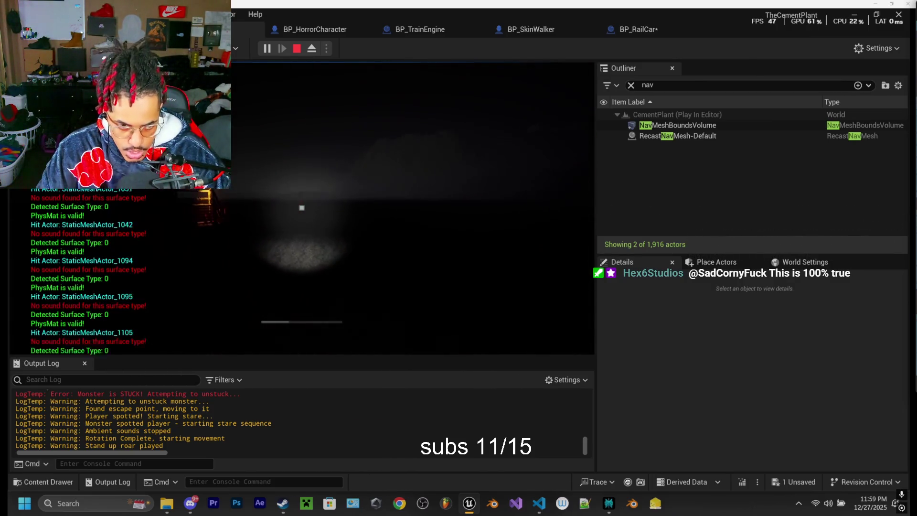
key(w)
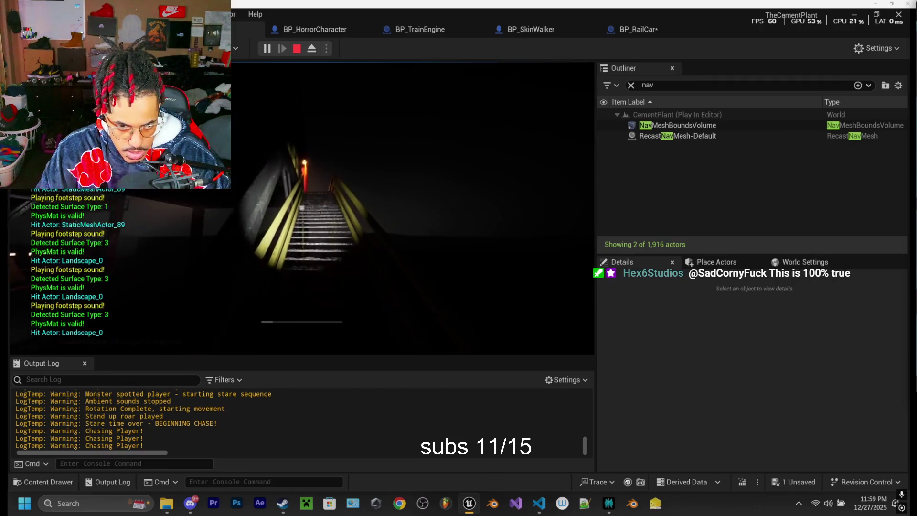
key(w)
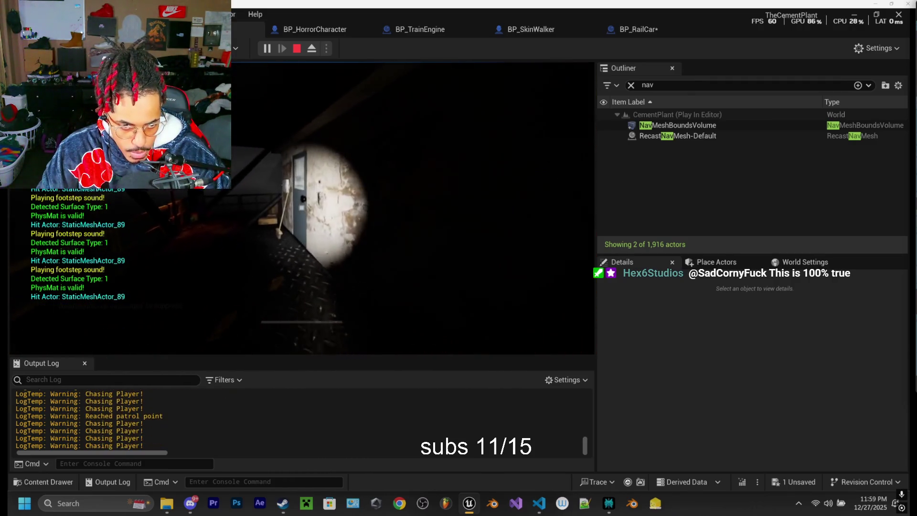
key(w)
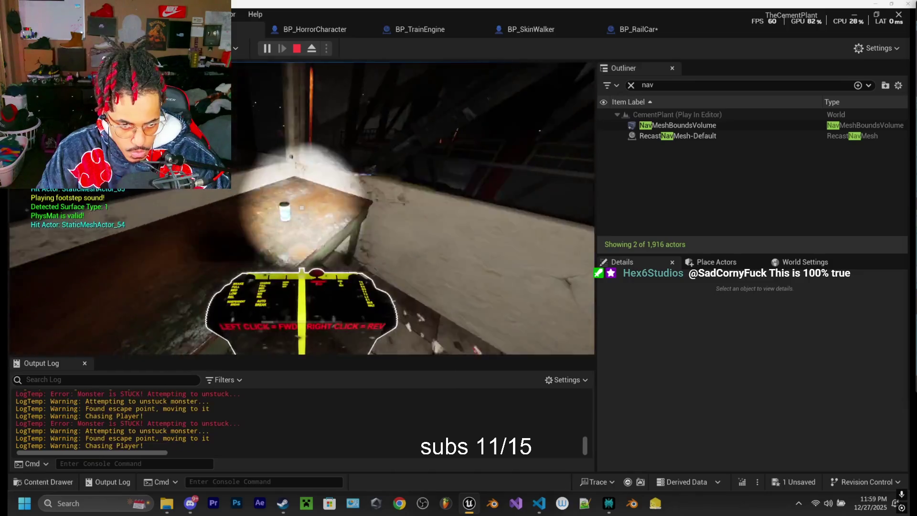
key(w)
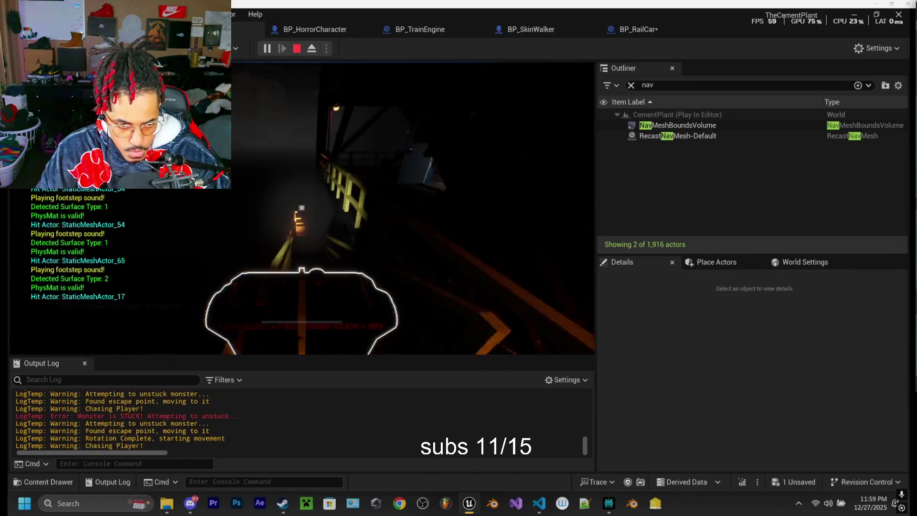
key(w)
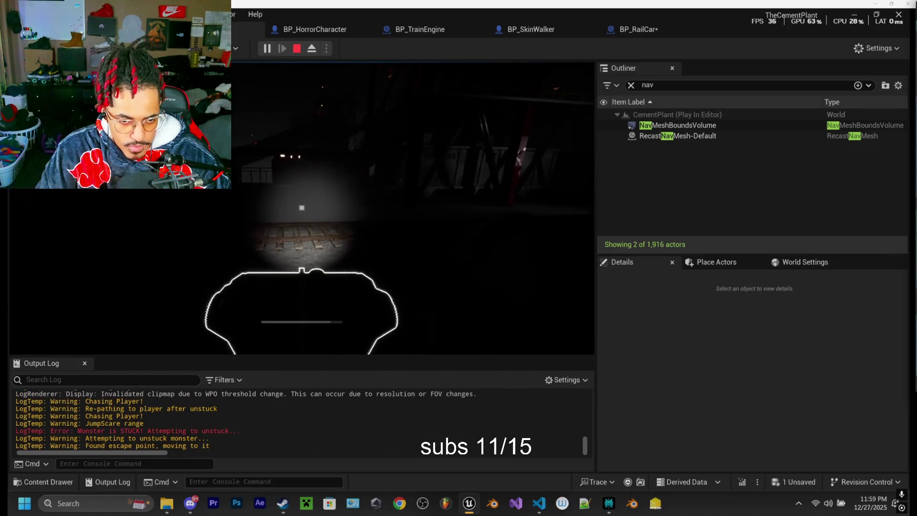
key(F8)
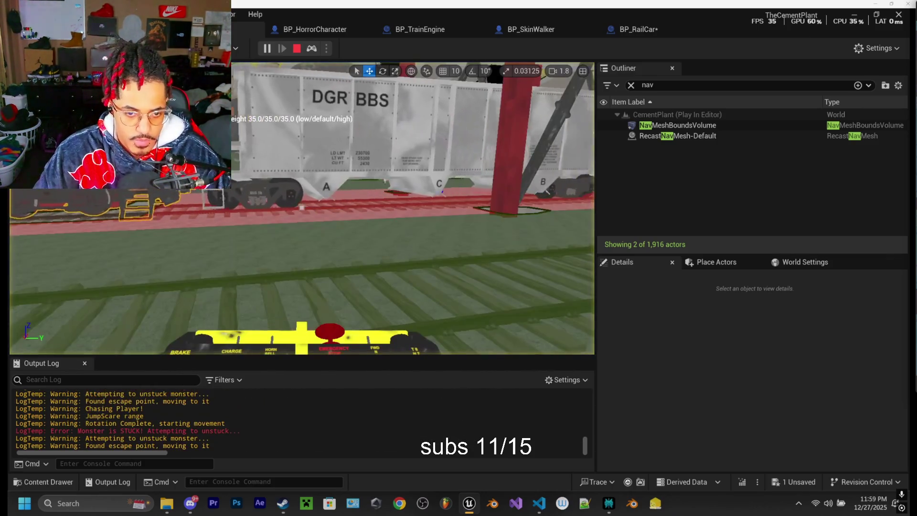
Step: Overlook the moving engine and rail car, toggle possession with F8, then end the CementPlant playtest
drag(301, 208, 302, 208)
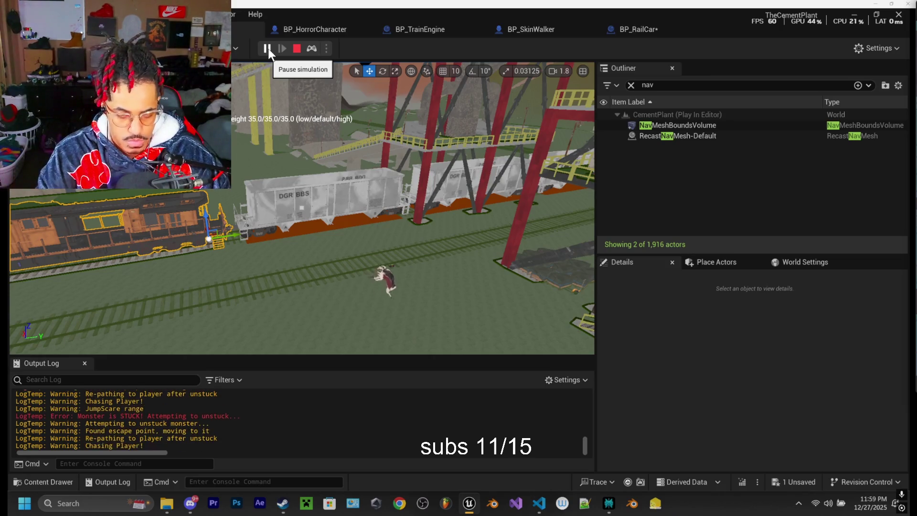
key(F8)
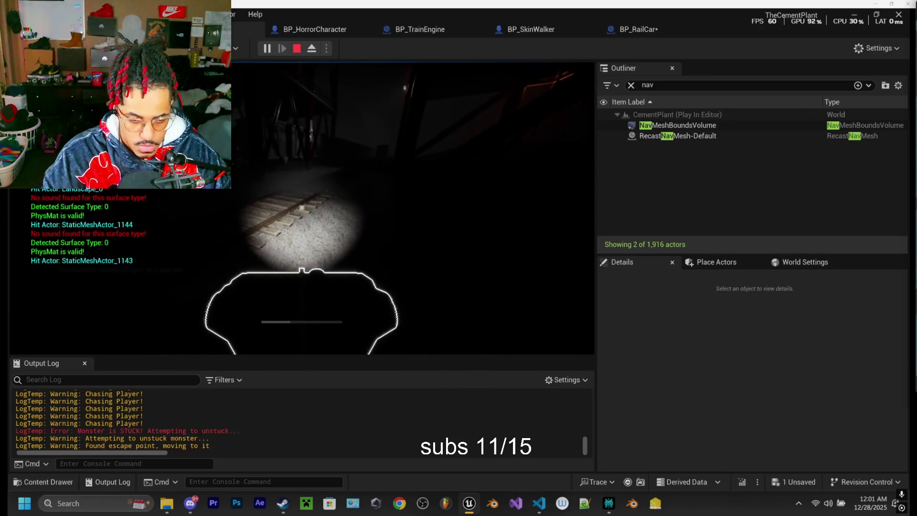
key(F8)
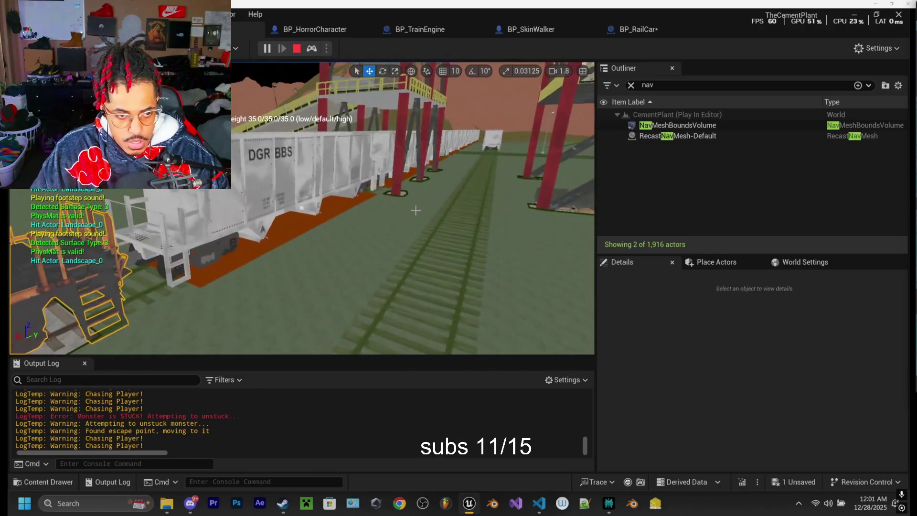
key(Escape)
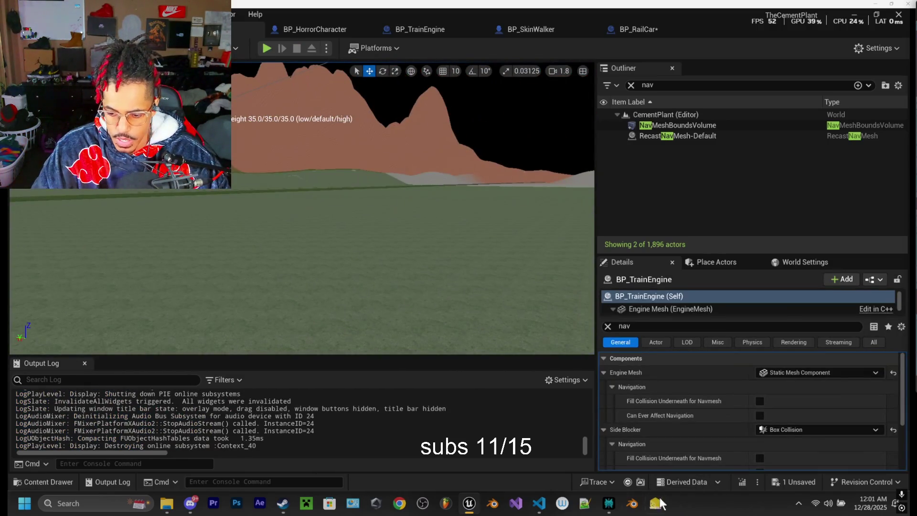
click(608, 503)
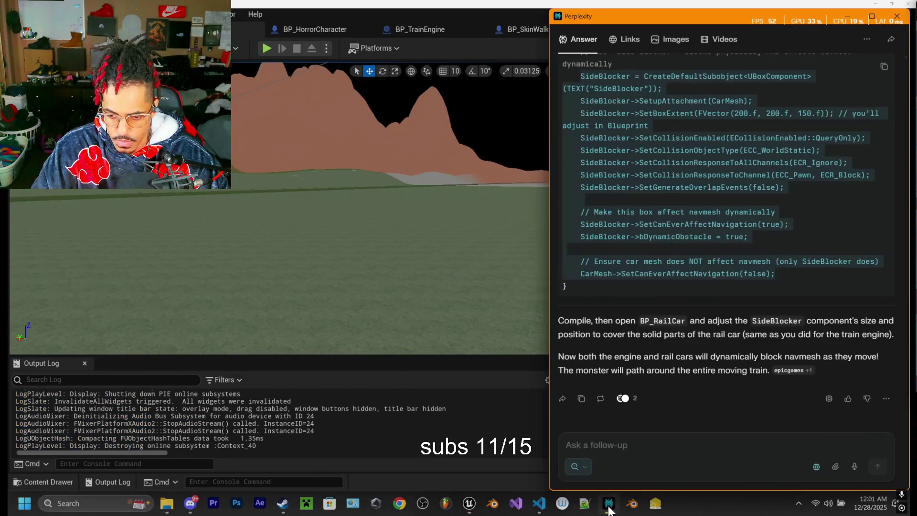
Step: Ask Perplexity why the navmesh under the train is red instead of a random hole
click(607, 442)
text(it works but why i)
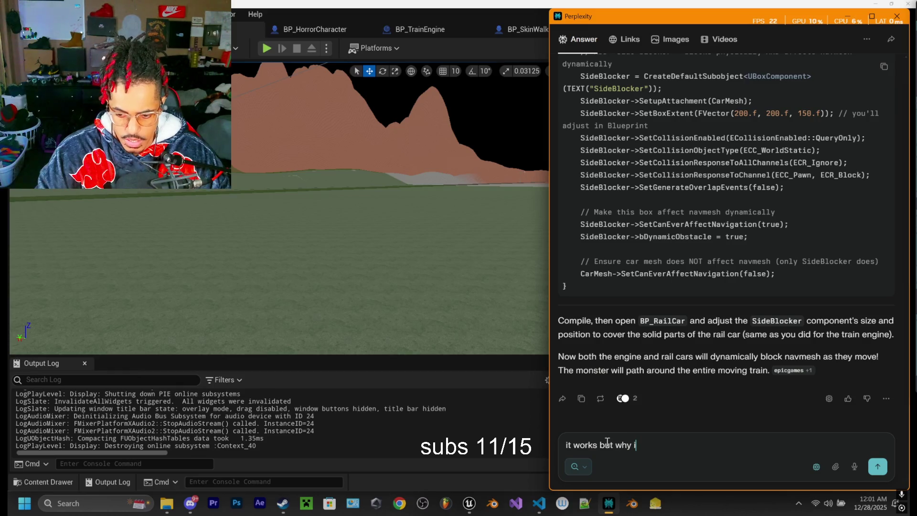
text(s it red u)
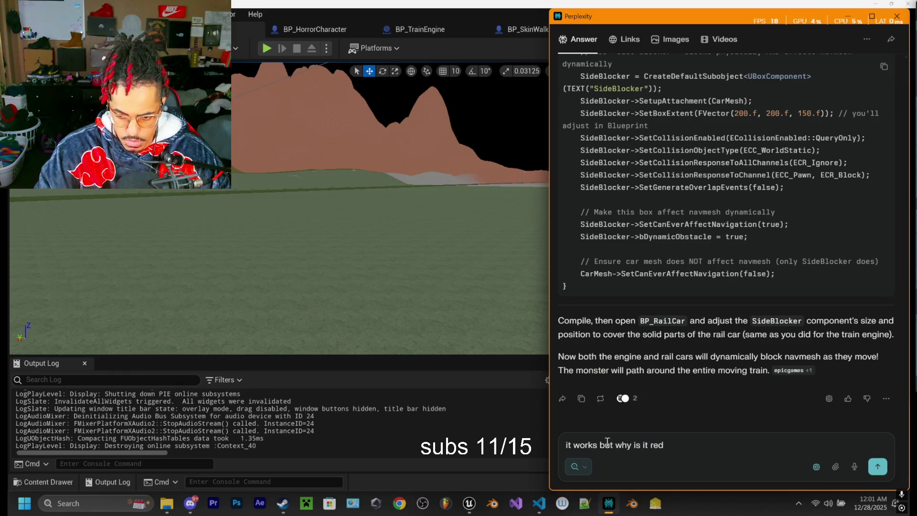
text(nder the)
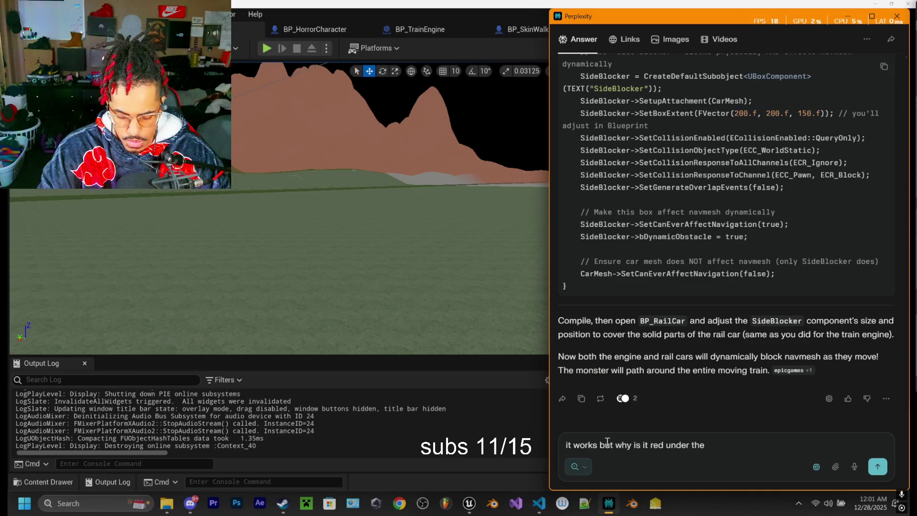
key(BackSpace)
key(BackSpace)
key(BackSpace)
text(the nav mesh )
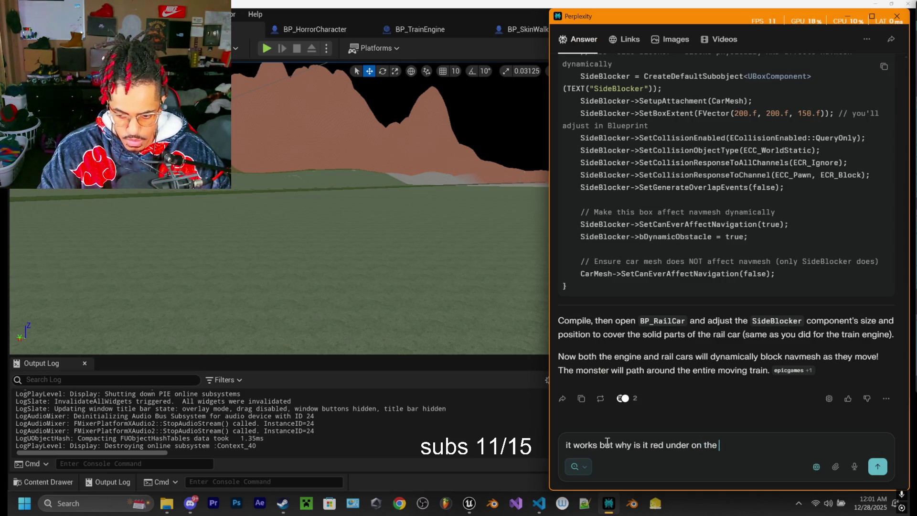
text(instead of )
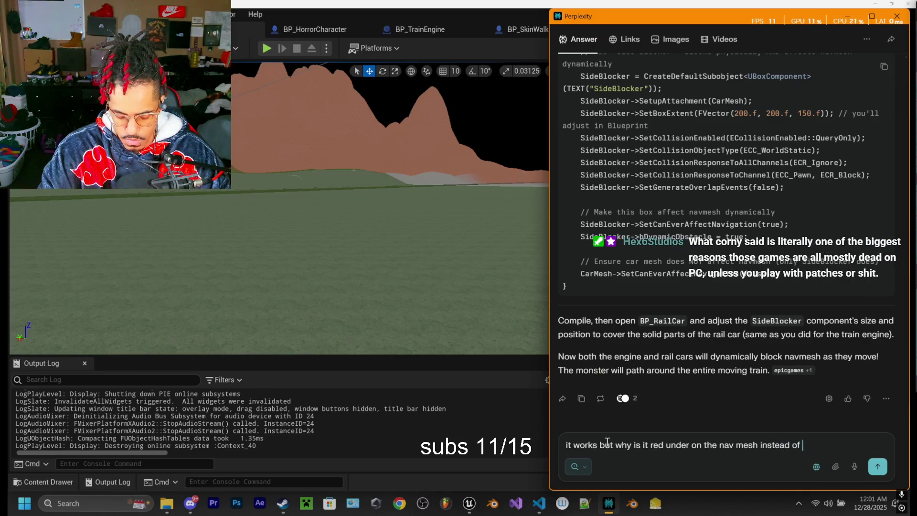
text(a random hole?)
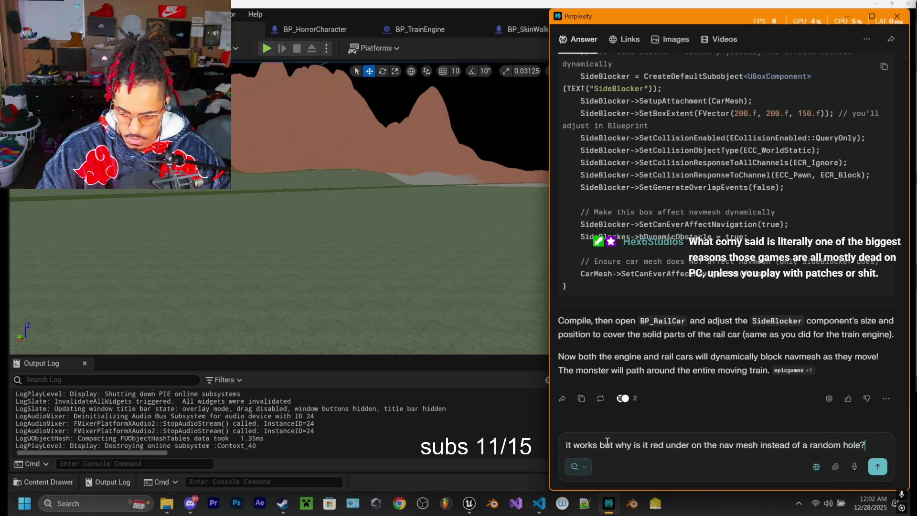
key(Return)
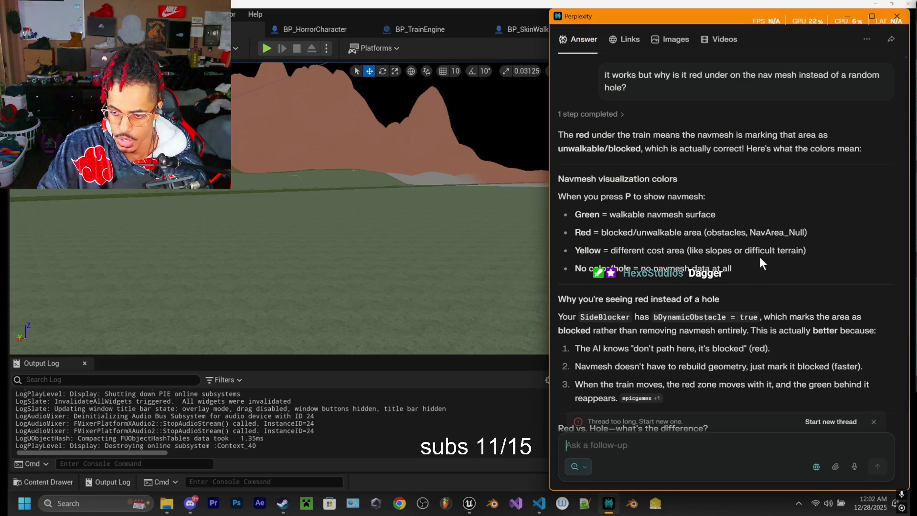
Step: Scroll through Perplexity's answer on red blocked navmesh areas and the Red vs. Hole table
scroll(720, 270, down, 1)
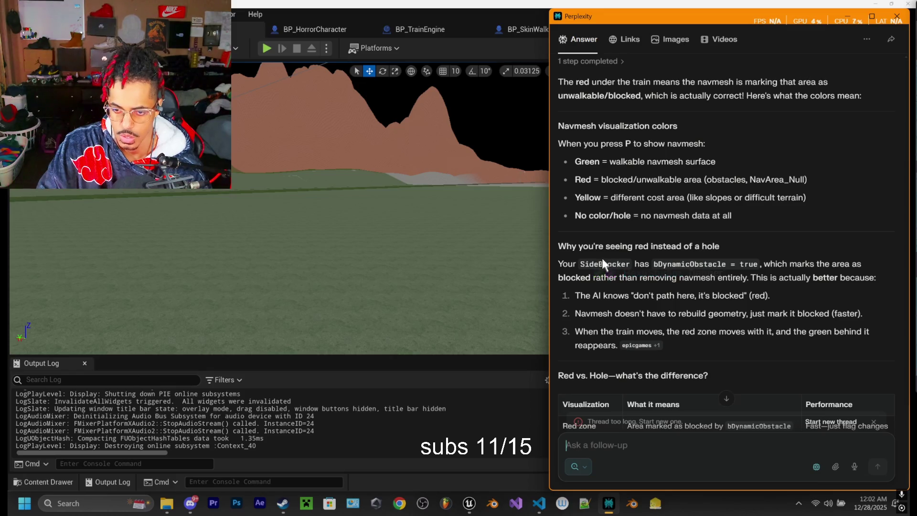
scroll(661, 311, down, 3)
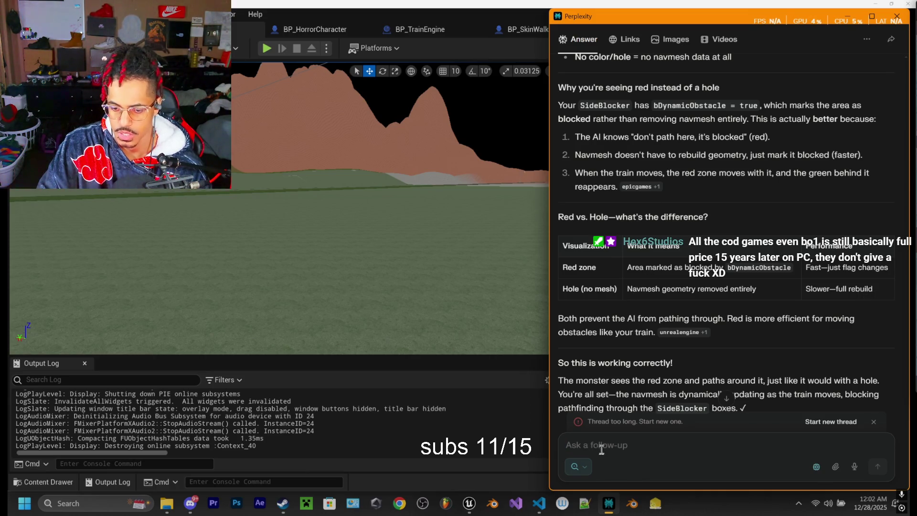
Step: Ask Perplexity why the train has no navmesh data instead of showing red like the rail cars
text(ho)
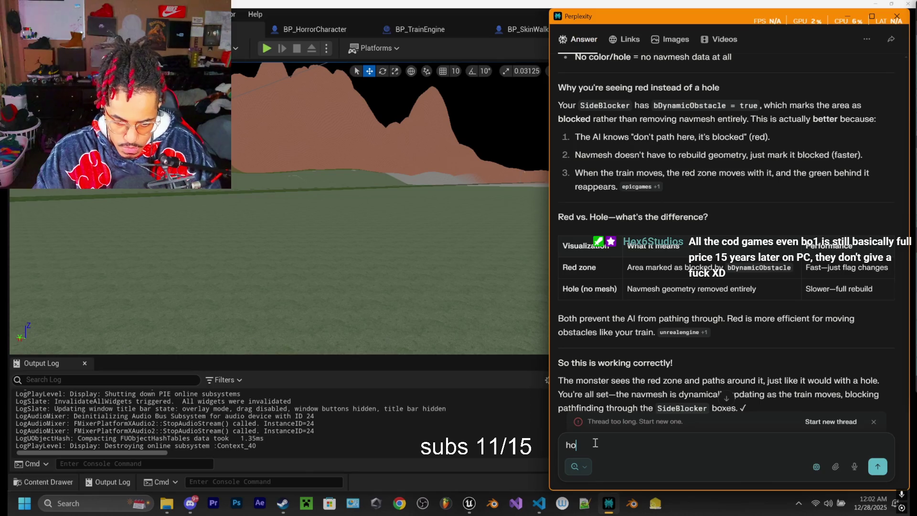
text(w cane the train)
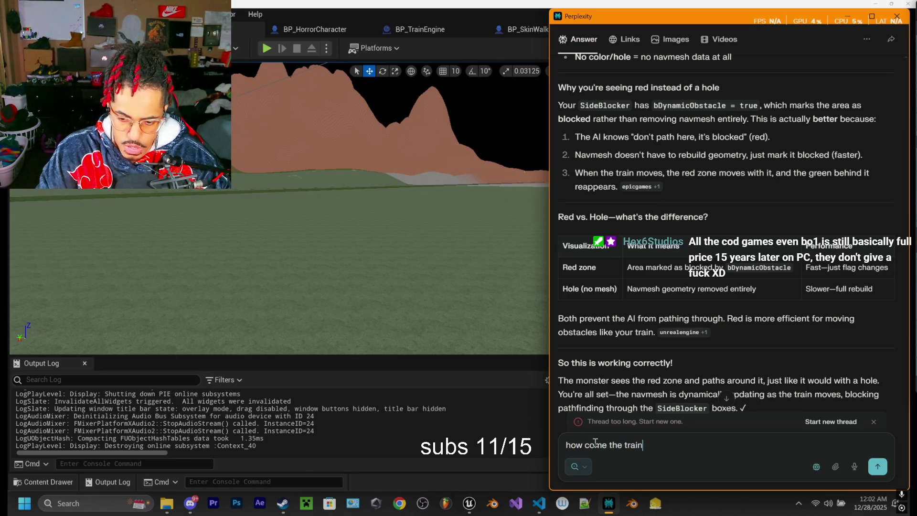
text( jus)
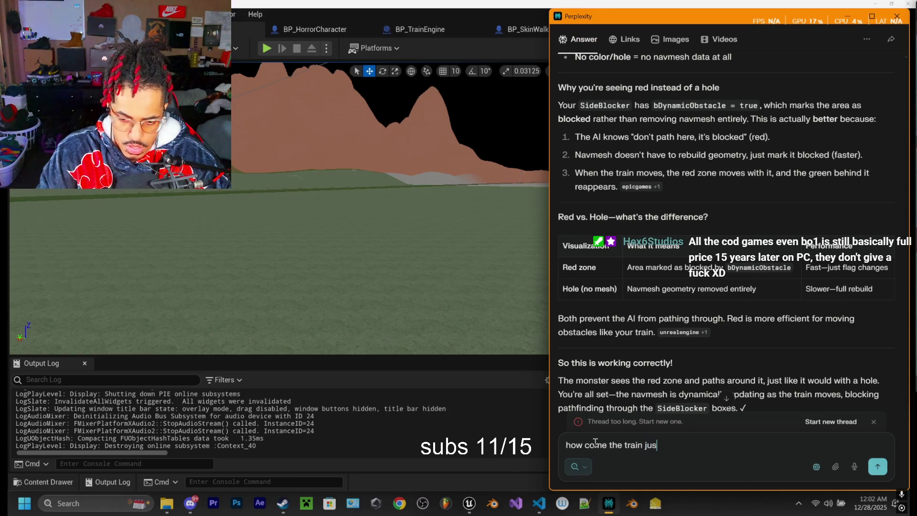
text(t has no)
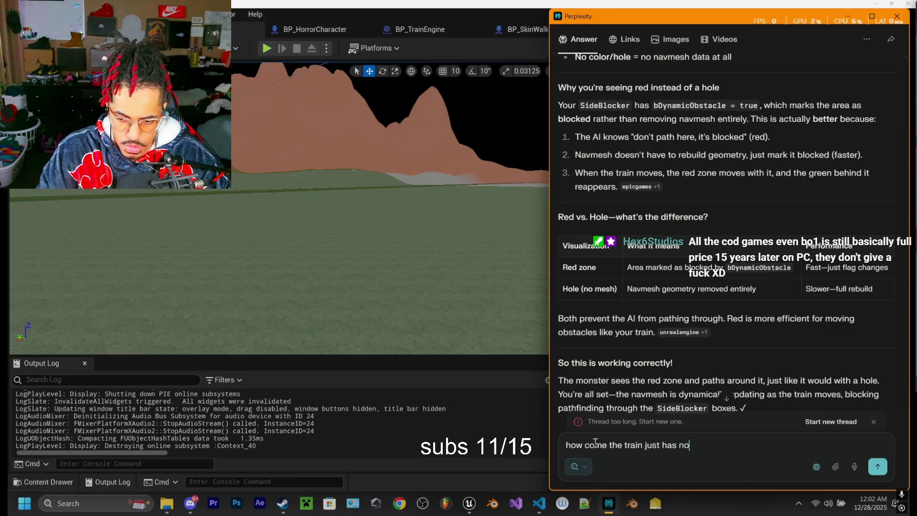
text( navmeshda)
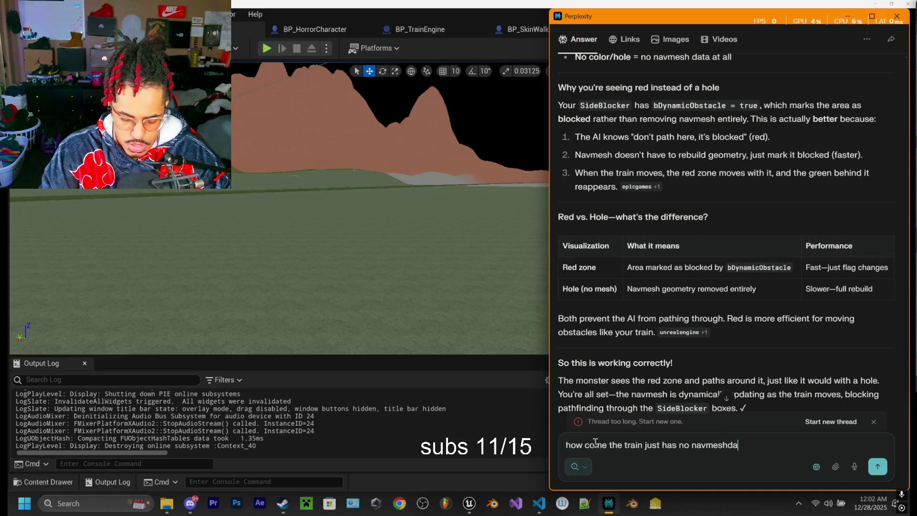
text(ta at all i)
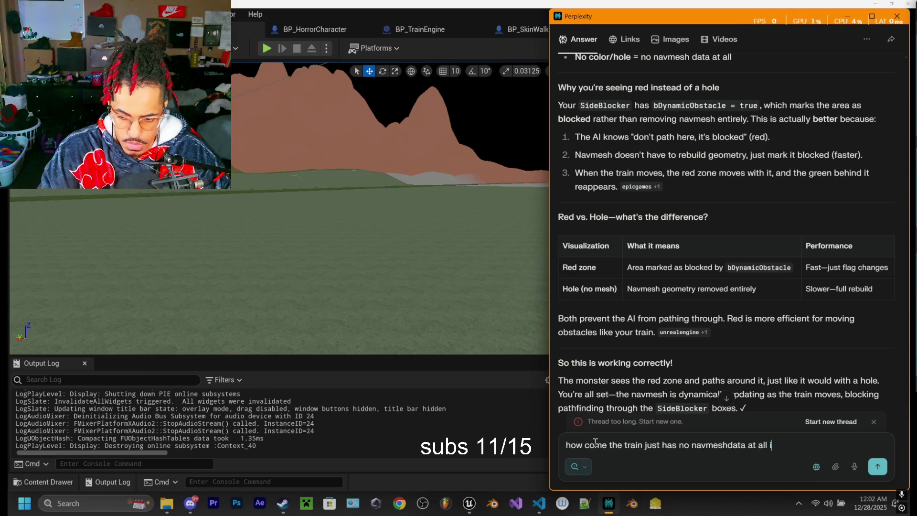
text(nstead of bein)
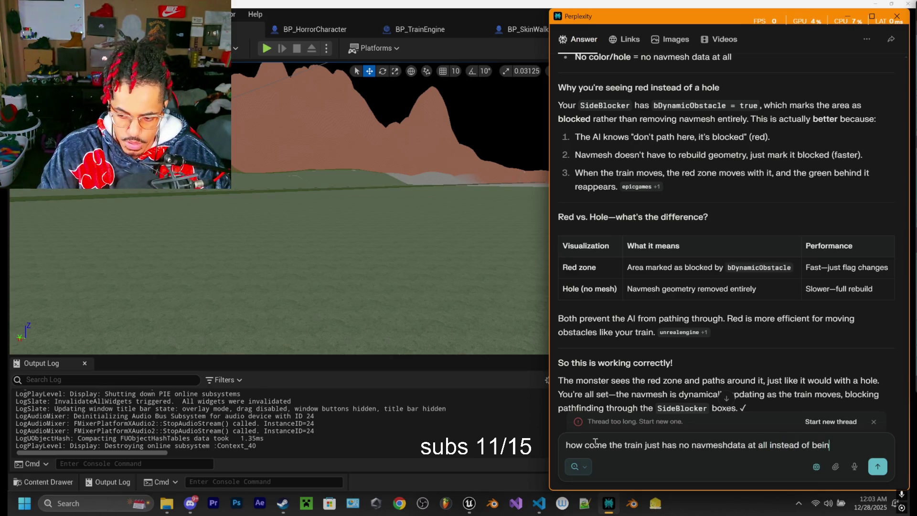
text(g red like the rail car)
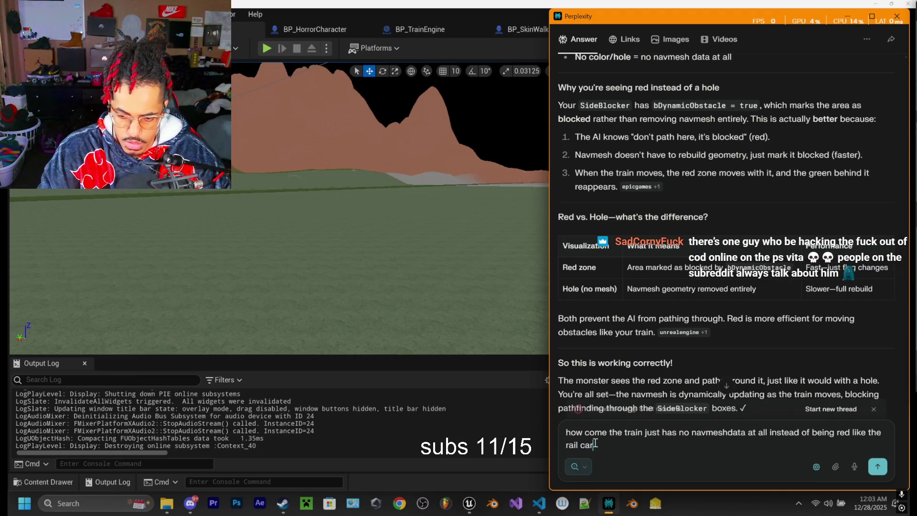
key(BackSpace)
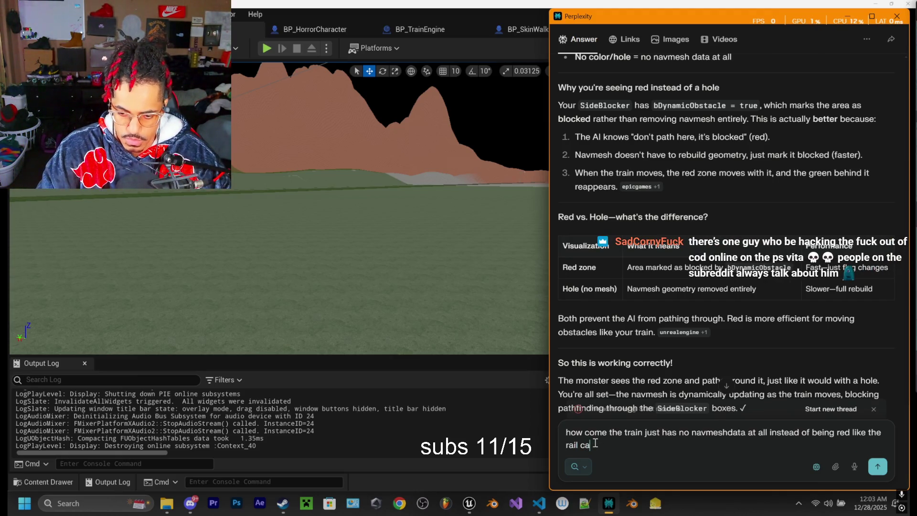
key(Return)
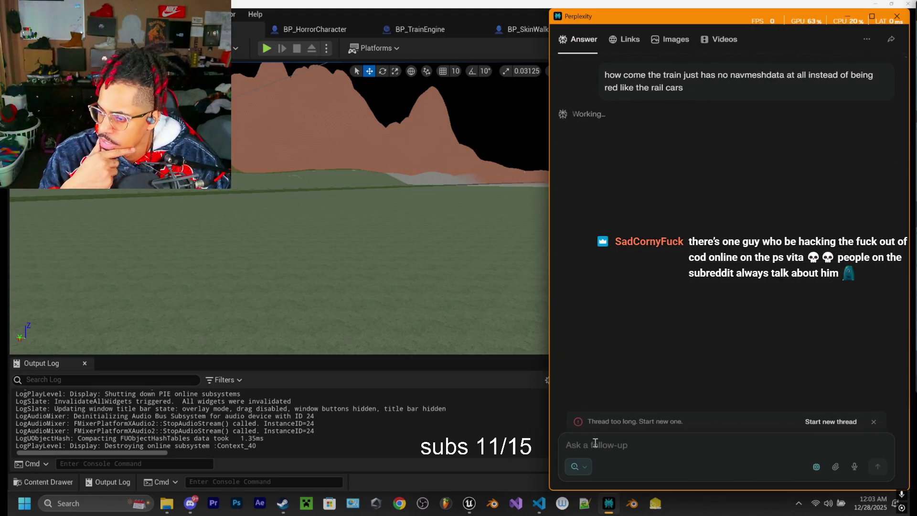
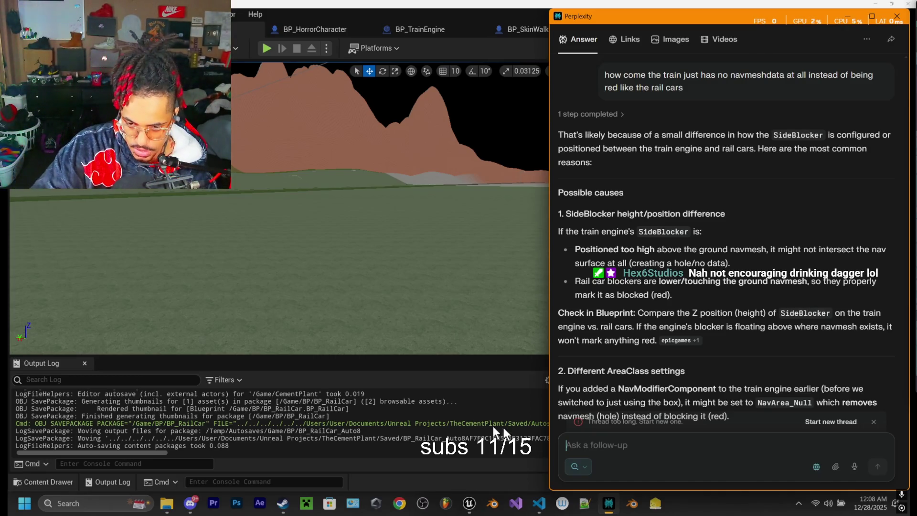
Step: Return to BP_TrainEngine and switch its viewport to the Left view
scroll(643, 219, down, 1)
scroll(621, 249, up, 2)
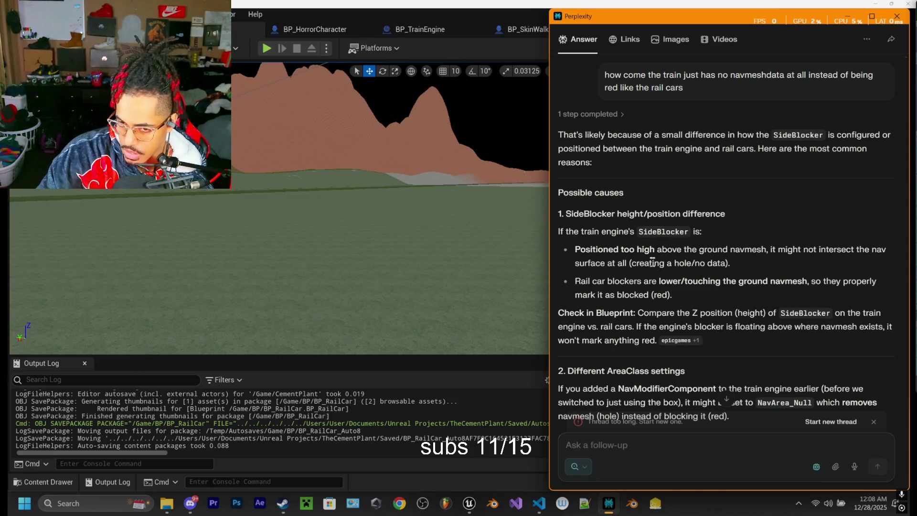
scroll(657, 258, down, 3)
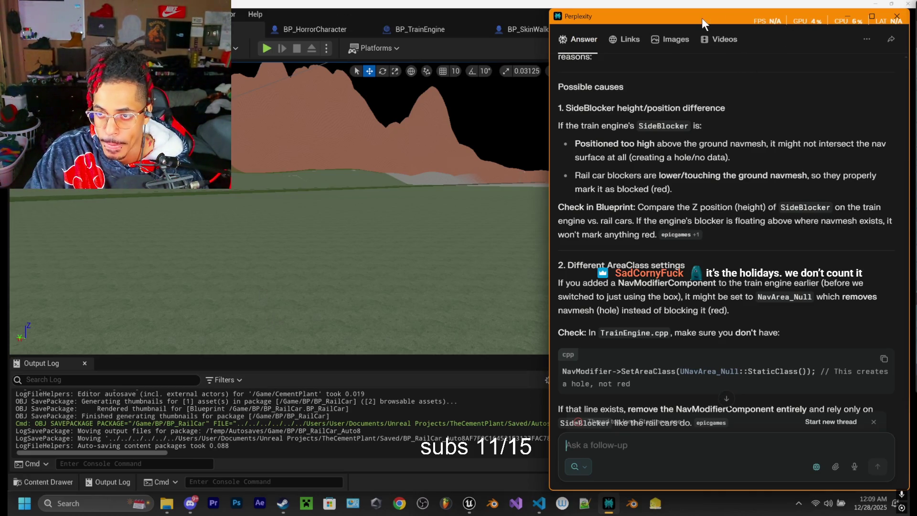
mouse_move(538, 506)
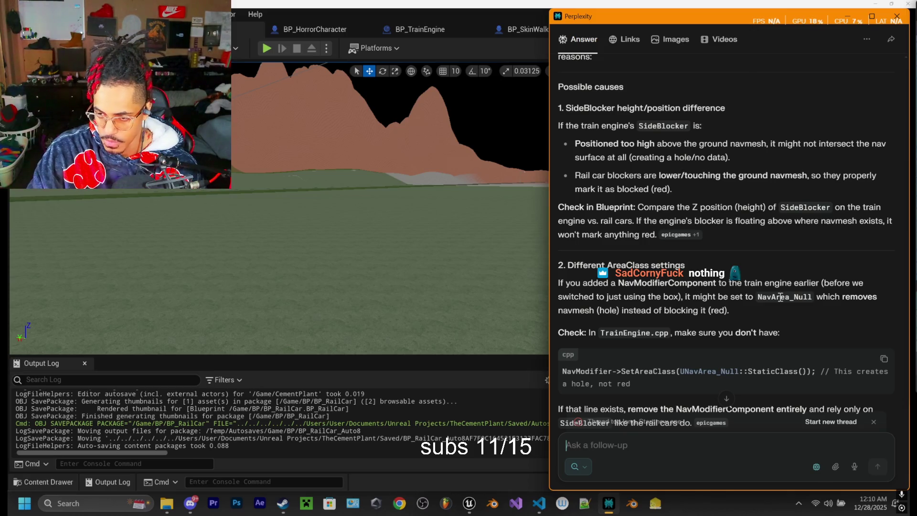
click(394, 13)
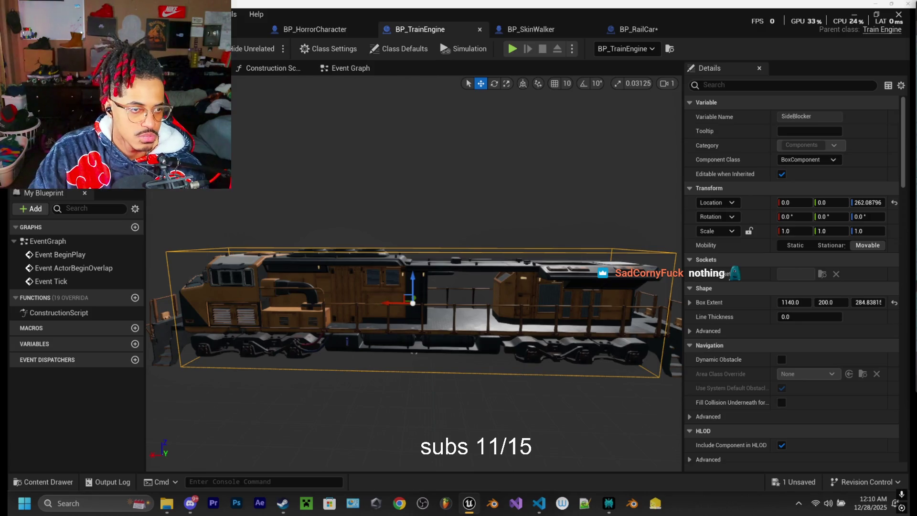
click(180, 84)
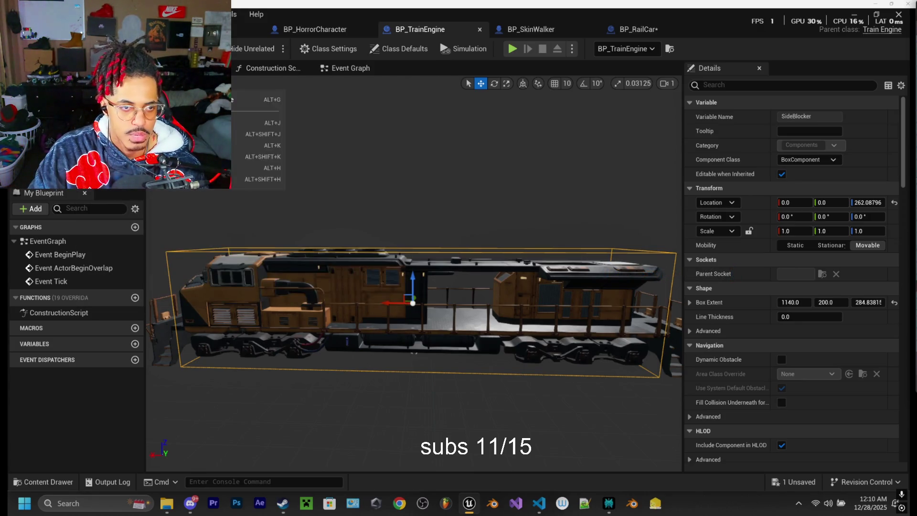
click(267, 145)
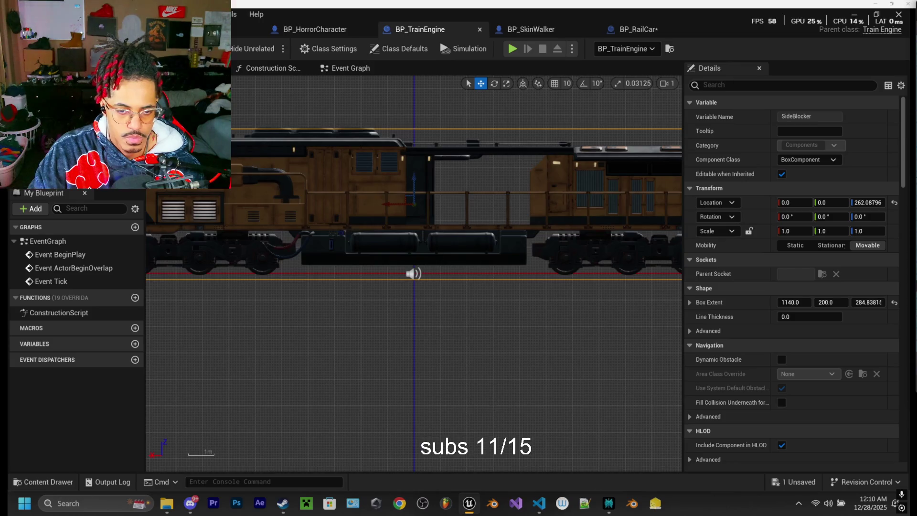
Step: Drag the SideBlocker Box Extent Z value up to 317.69861
scroll(458, 259, down, 2)
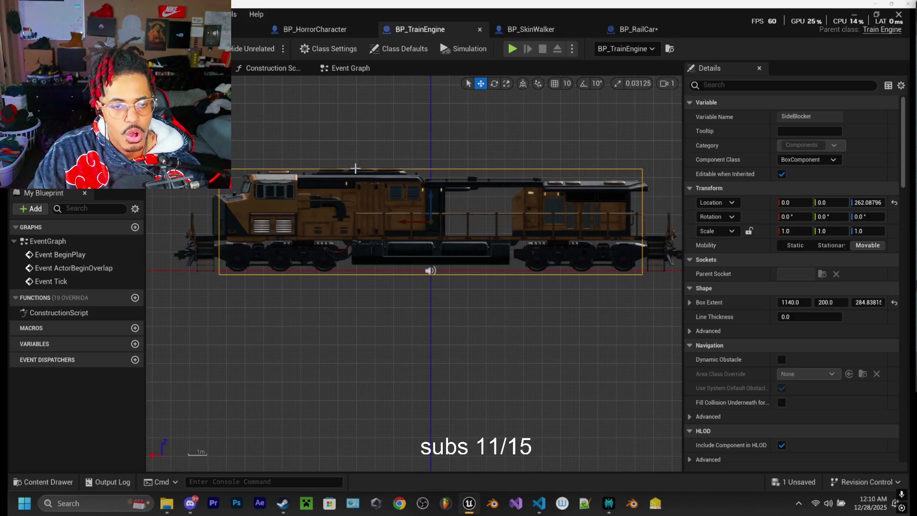
click(874, 302)
drag(867, 303, 890, 302)
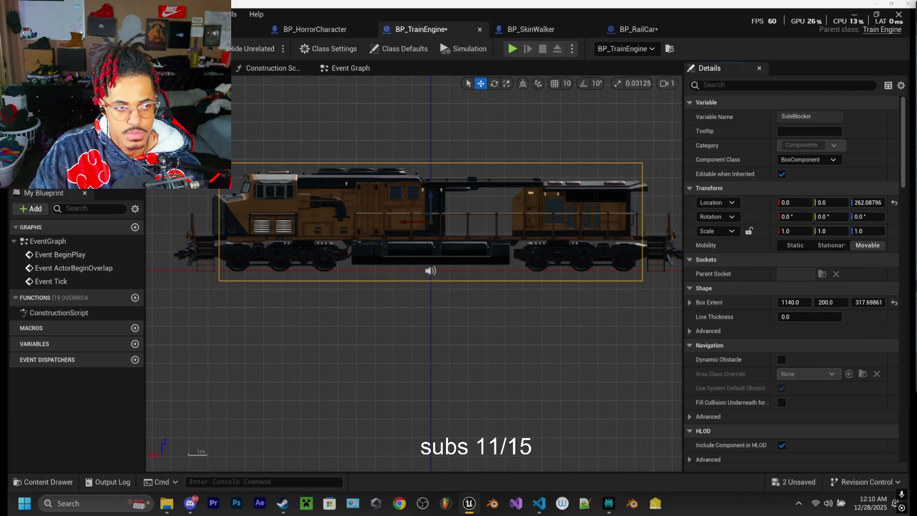
click(200, 30)
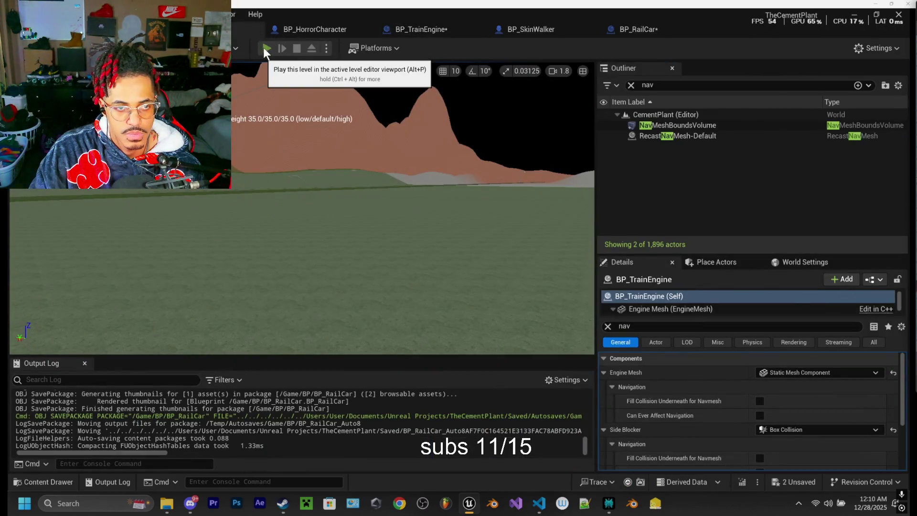
click(263, 47)
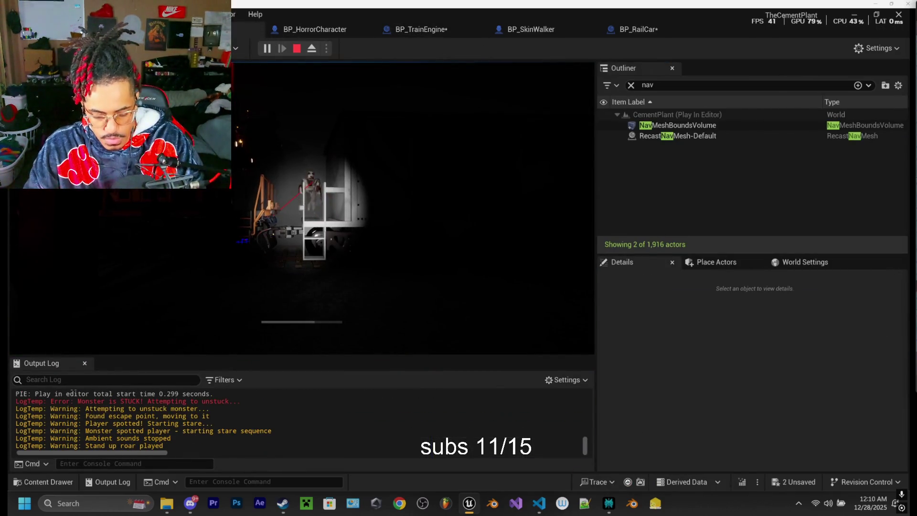
key(F8)
drag(291, 89, 281, 91)
key(Escape)
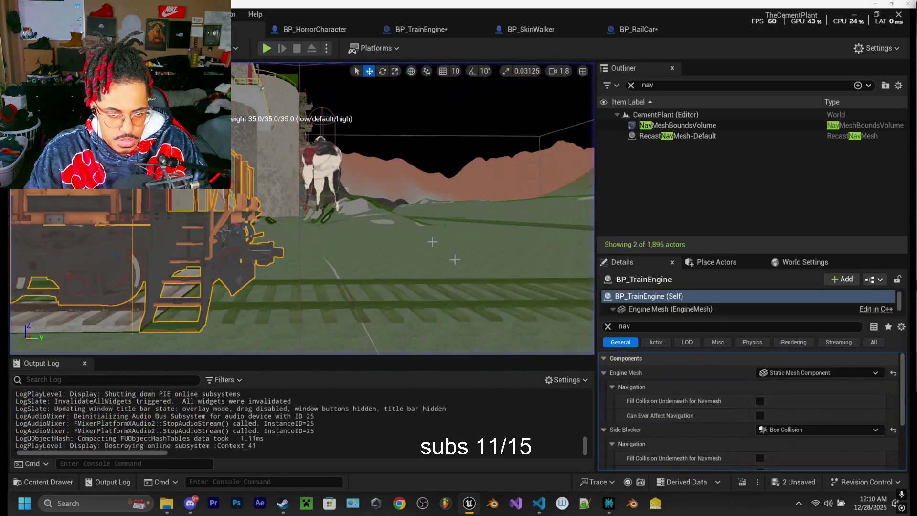
Step: Ask Perplexity why green navmesh appears on top of the train's box
click(608, 503)
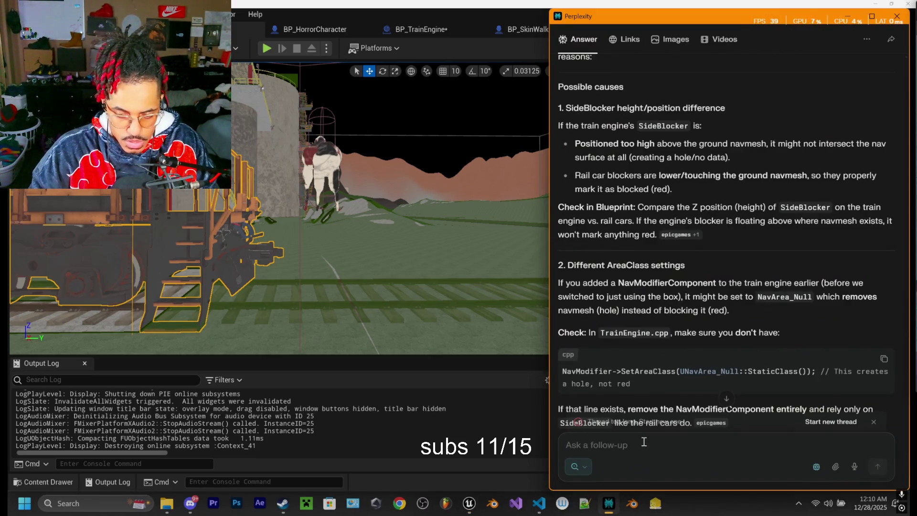
text(that)
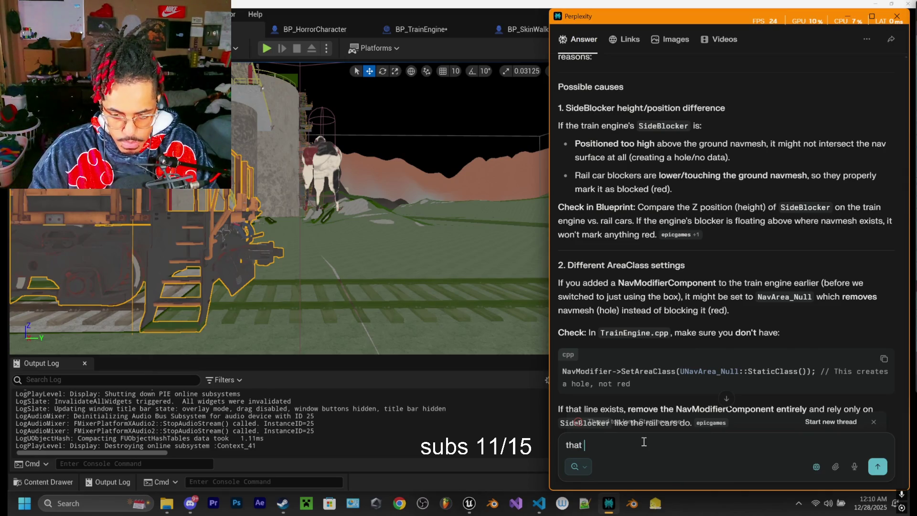
text(box)
text( o)
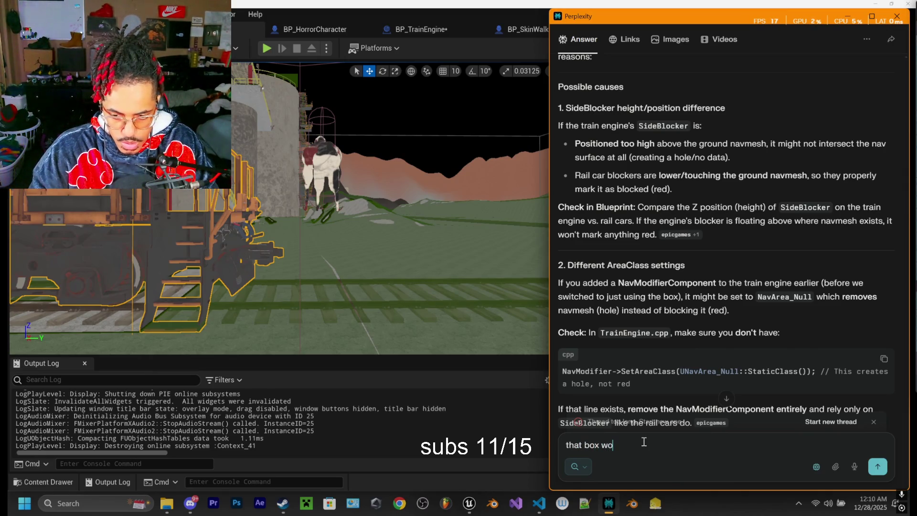
key(BackSpace)
text(e made )
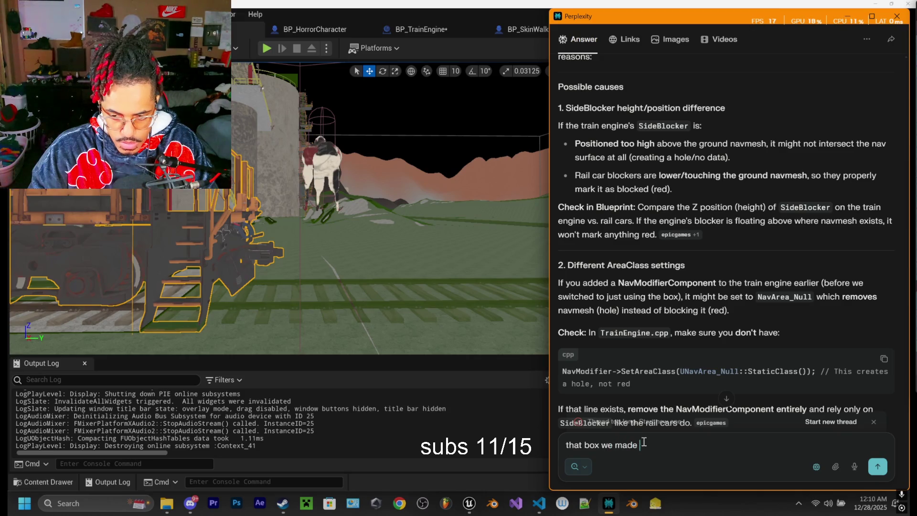
text(for the train works as a collsi)
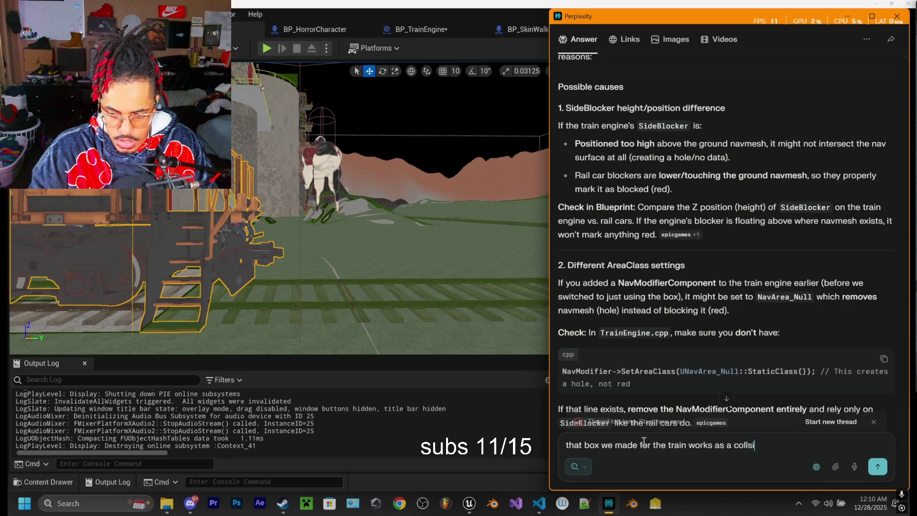
text(on )
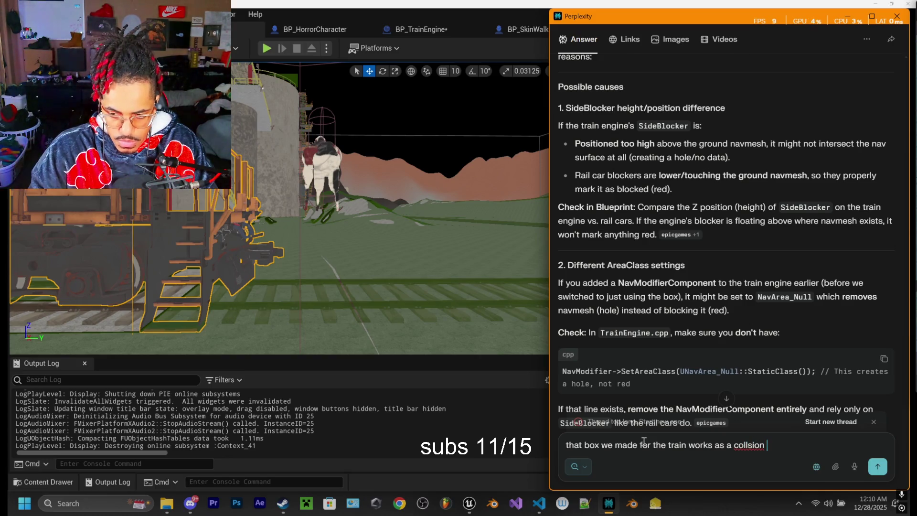
text(athat)
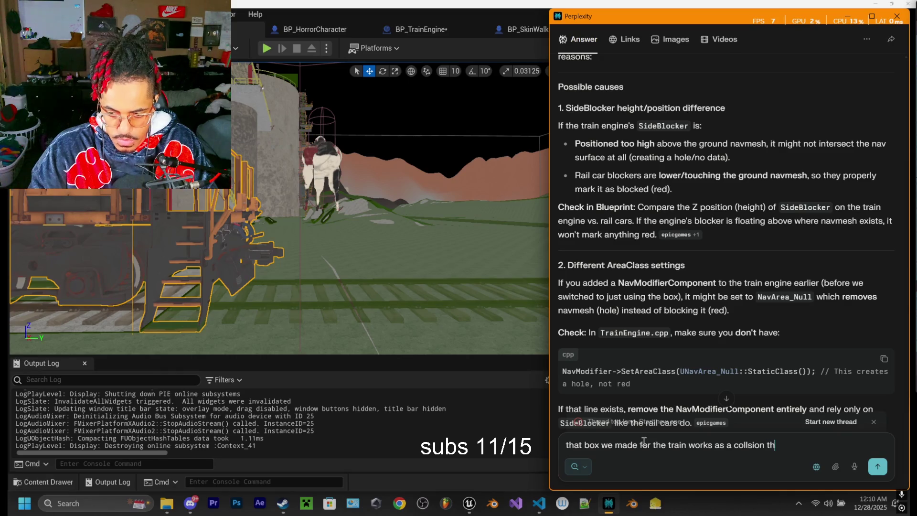
text(t)
key(BackSpace)
key(BackSpace)
text(at why so instead its gre)
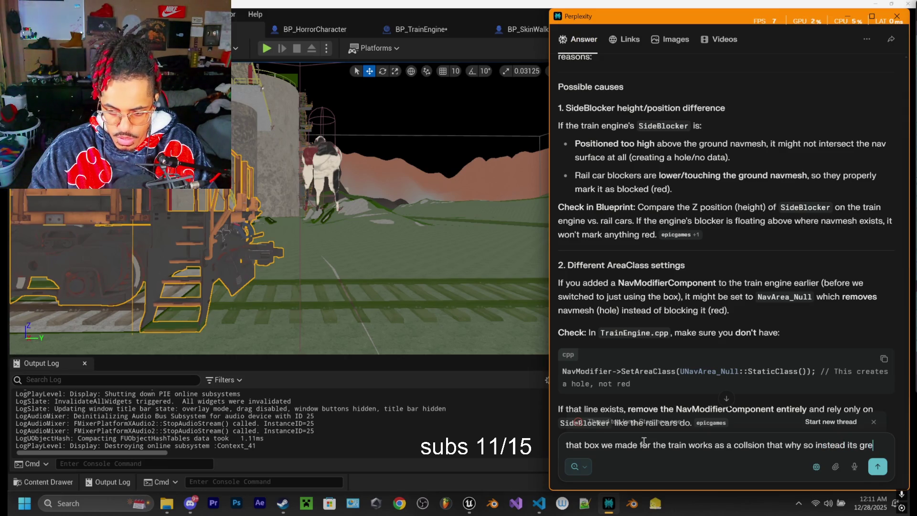
text(en at the top of t)
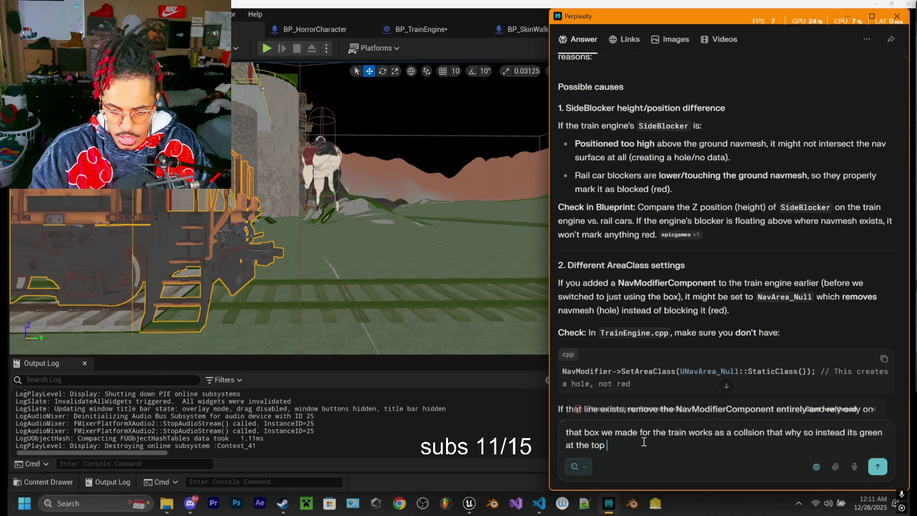
text(hat box why is t)
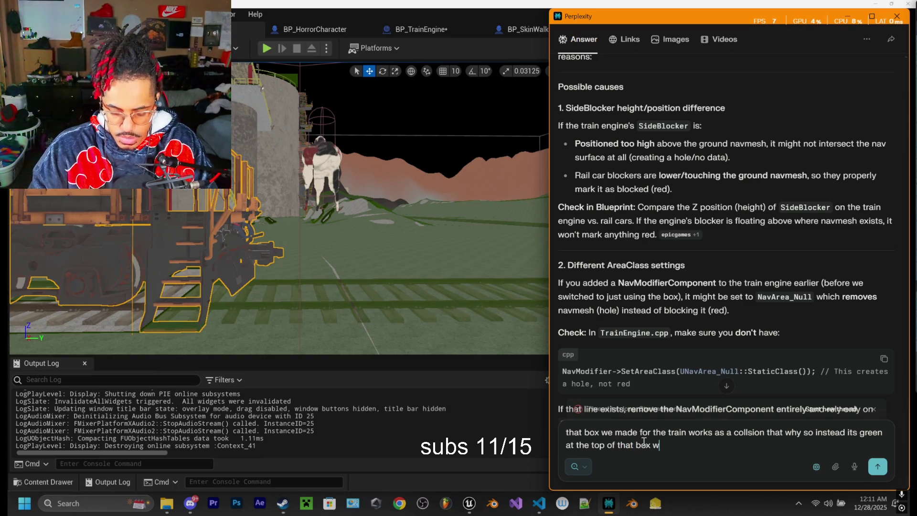
text(hat)
key(Return)
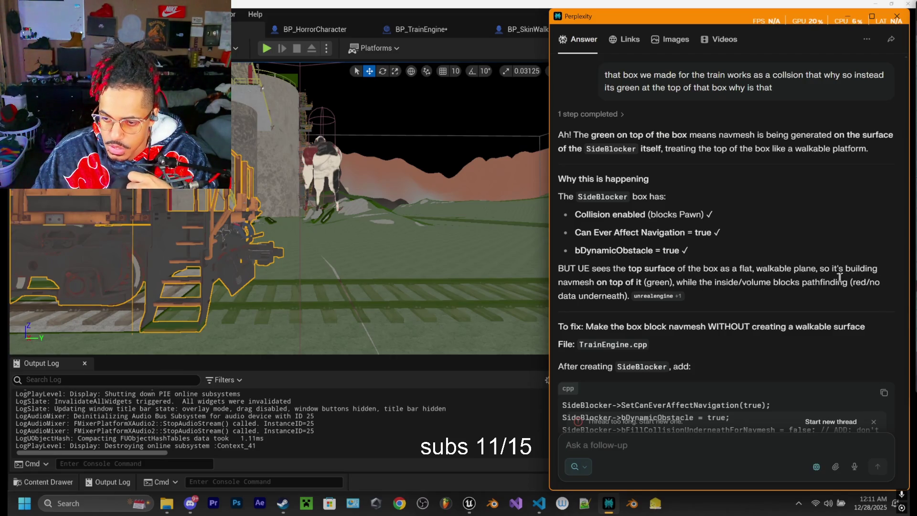
scroll(597, 286, down, 1)
scroll(598, 286, down, 1)
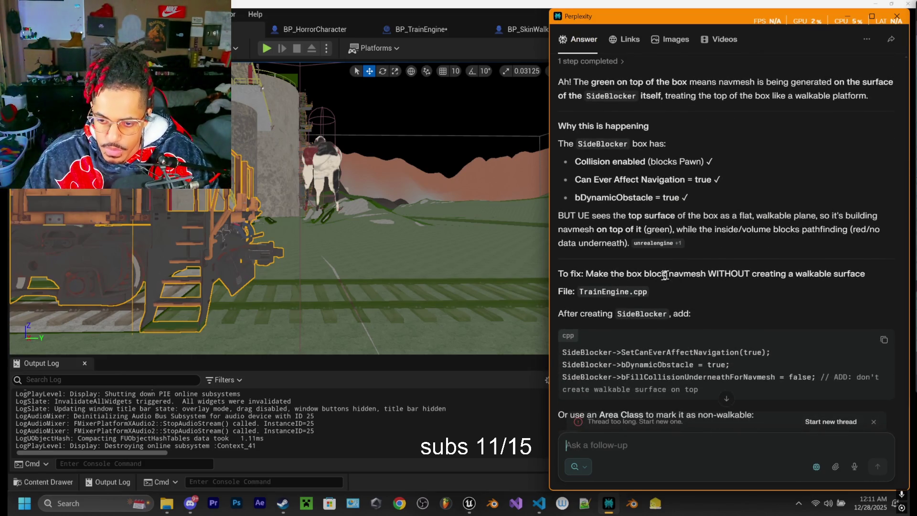
scroll(817, 282, down, 1)
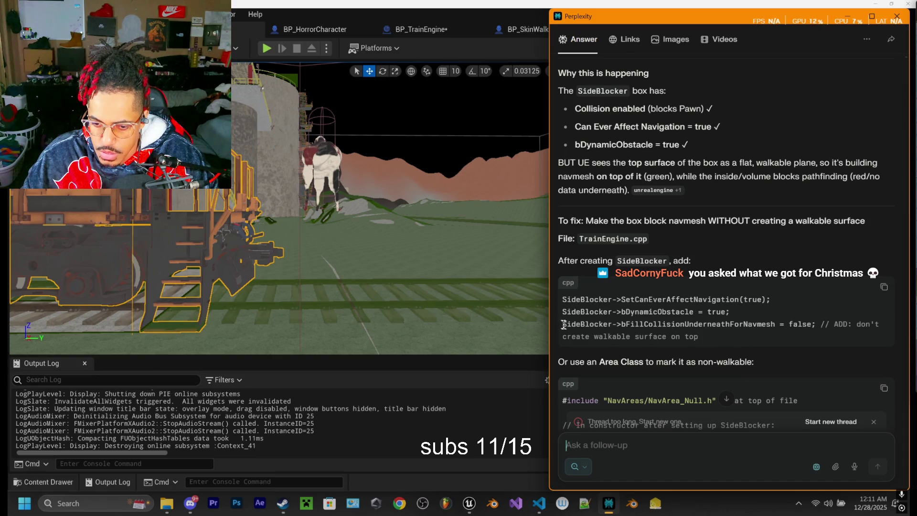
mouse_move(564, 324)
mouse_down()
mouse_move(732, 337)
mouse_move(816, 324)
mouse_up()
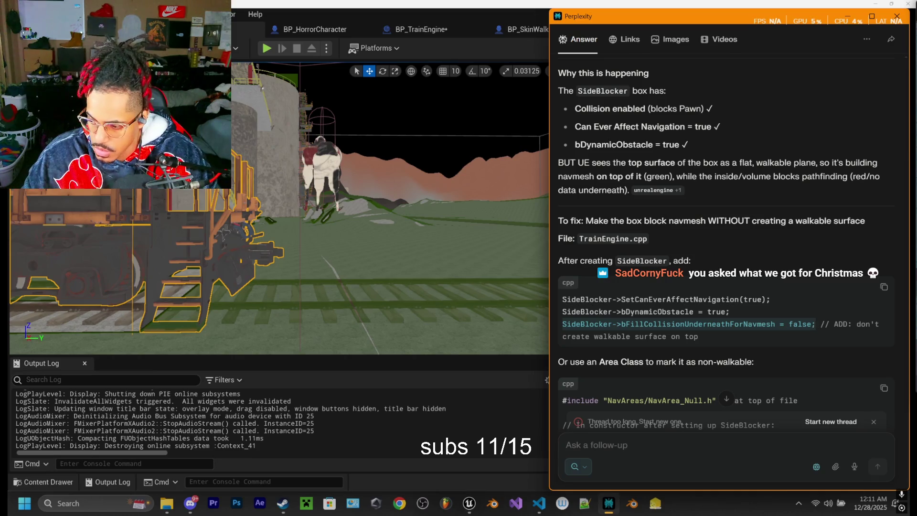
click(815, 322)
drag(816, 324, 579, 325)
key(ctrl+c)
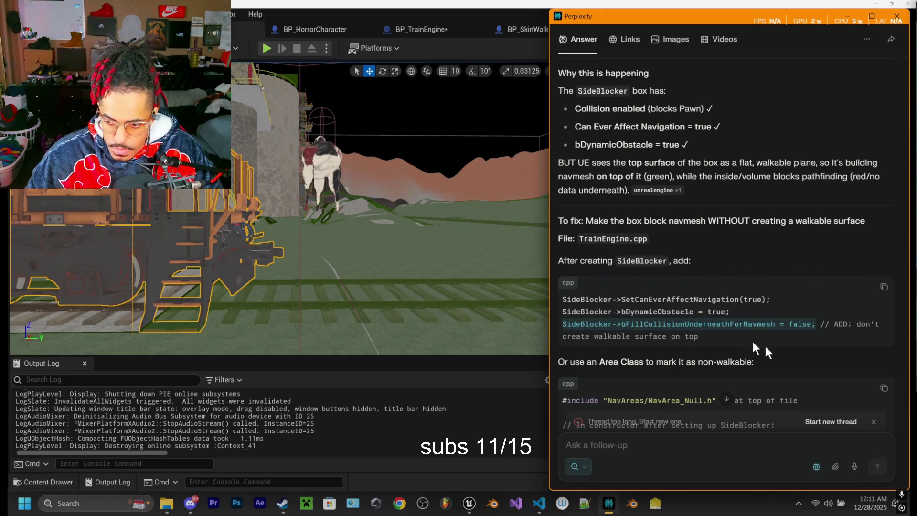
scroll(662, 309, down, 1)
scroll(609, 274, down, 1)
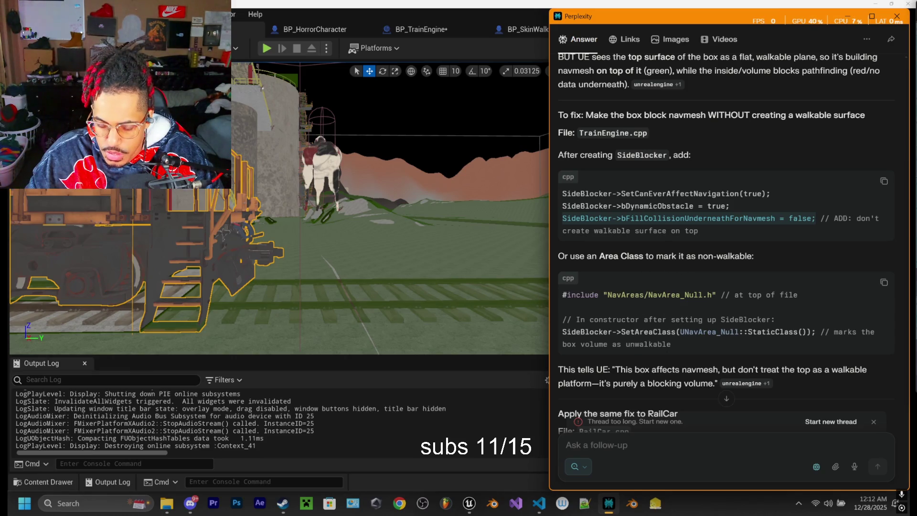
scroll(654, 266, down, 2)
scroll(655, 265, up, 2)
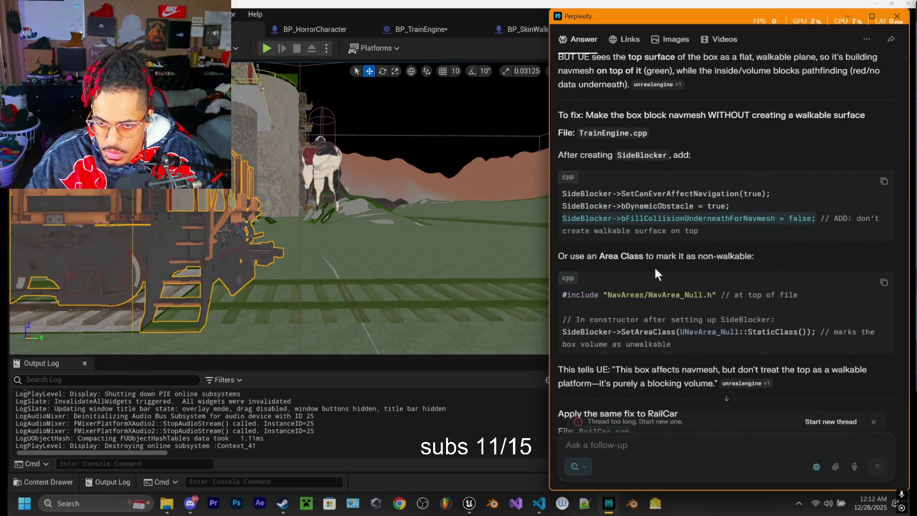
scroll(652, 272, up, 2)
scroll(635, 272, down, 4)
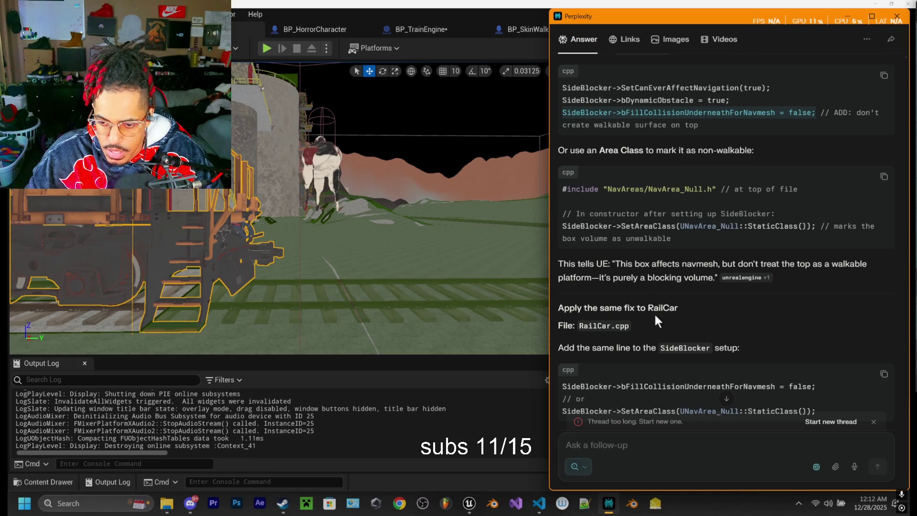
scroll(656, 271, down, 1)
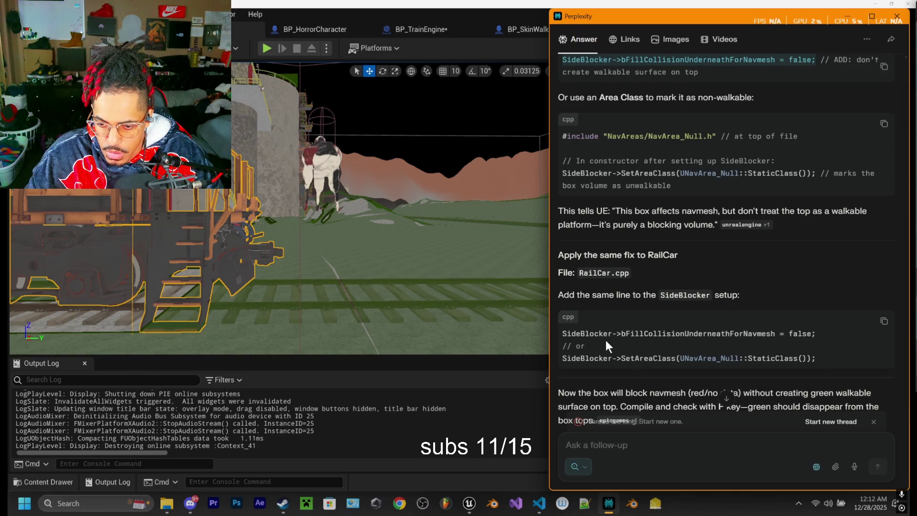
scroll(606, 340, up, 1)
click(539, 503)
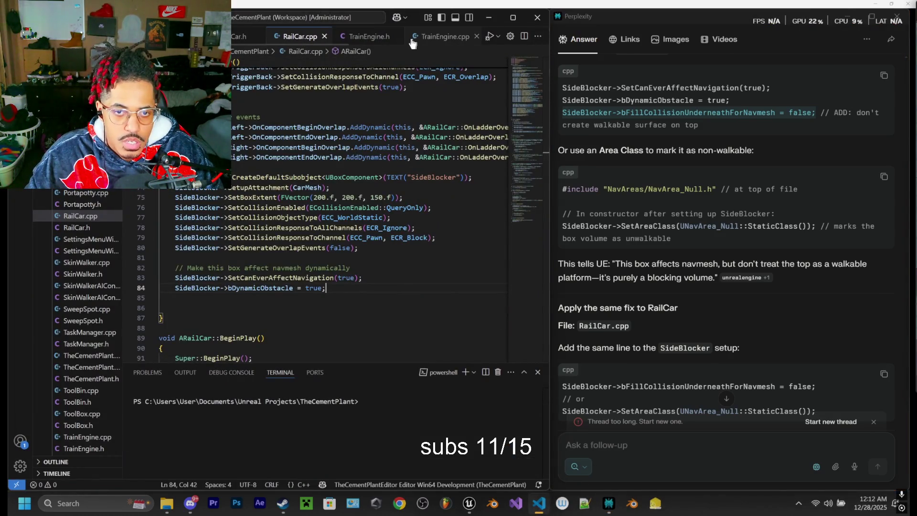
Step: Add SideBlocker->bFillCollisionUnderneathForNavmesh = false; to TrainEngine.cpp and Live Coding compile it
click(459, 37)
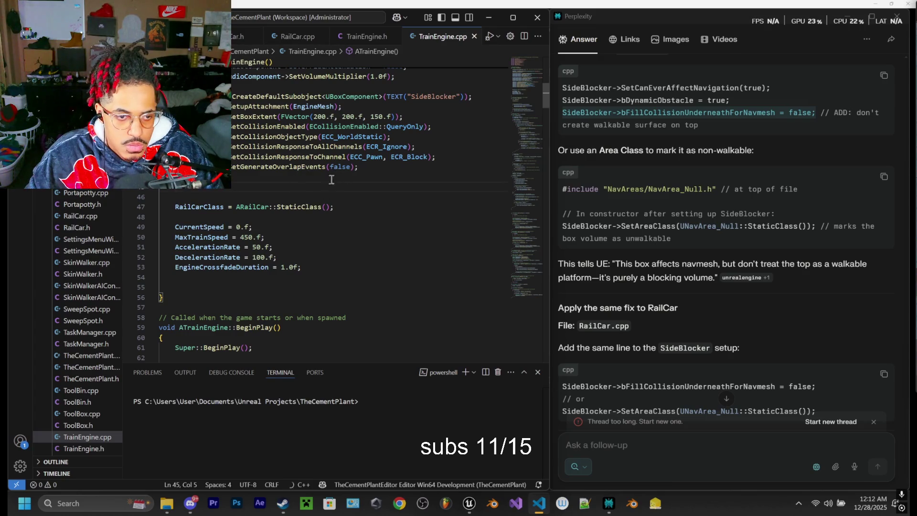
scroll(257, 180, up, 2)
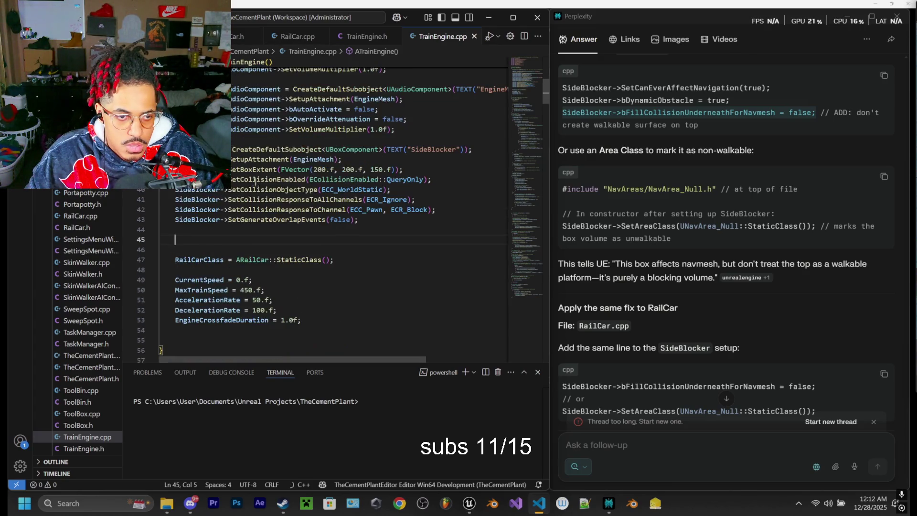
click(178, 229)
key(Tab)
key(ctrl+v)
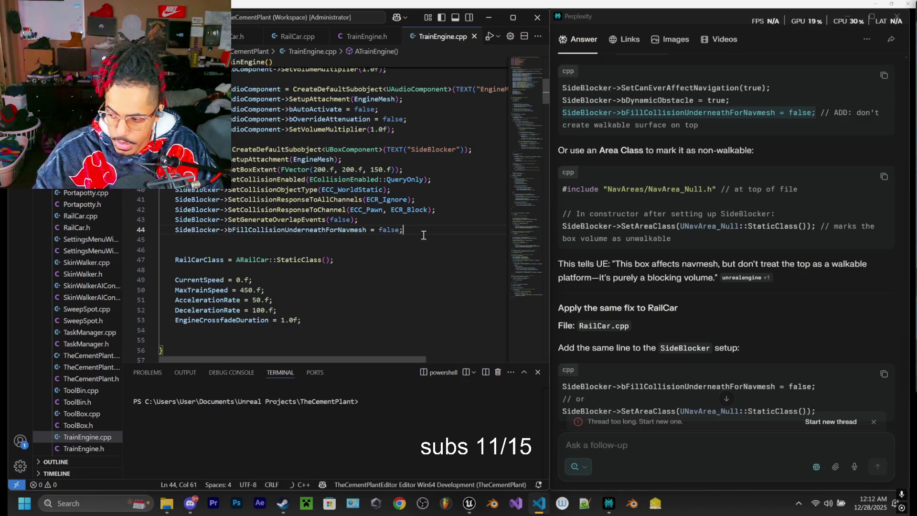
key(ctrl+alt+F11)
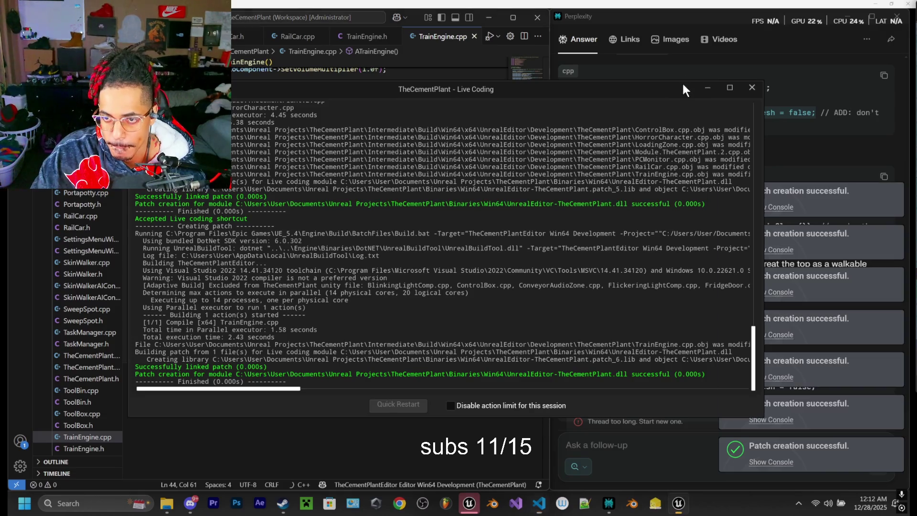
click(752, 88)
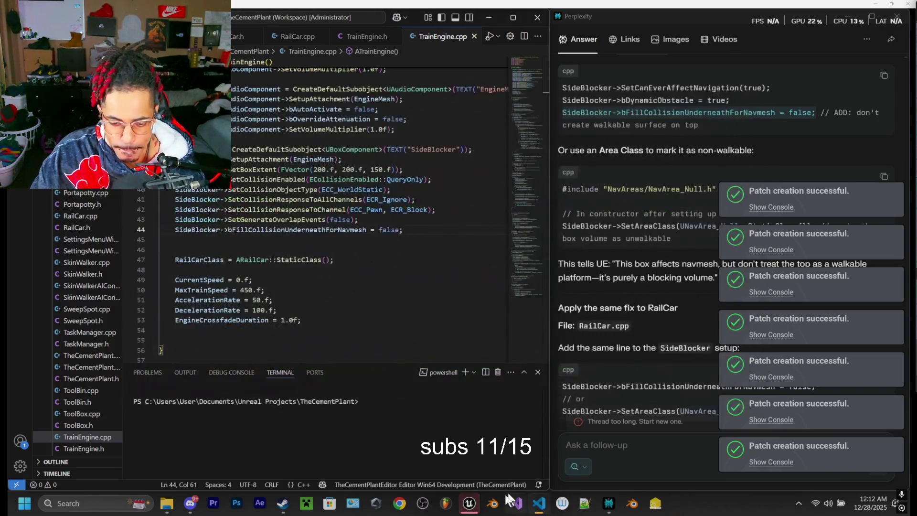
click(470, 503)
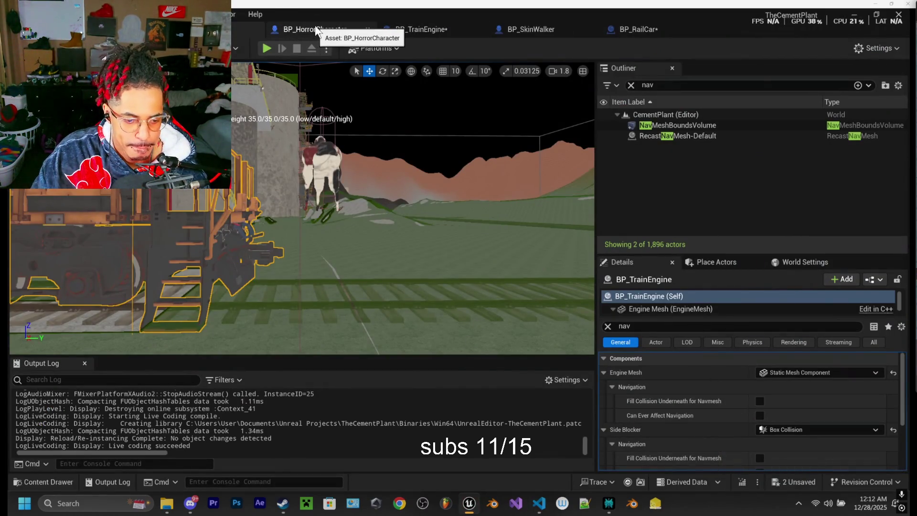
click(262, 50)
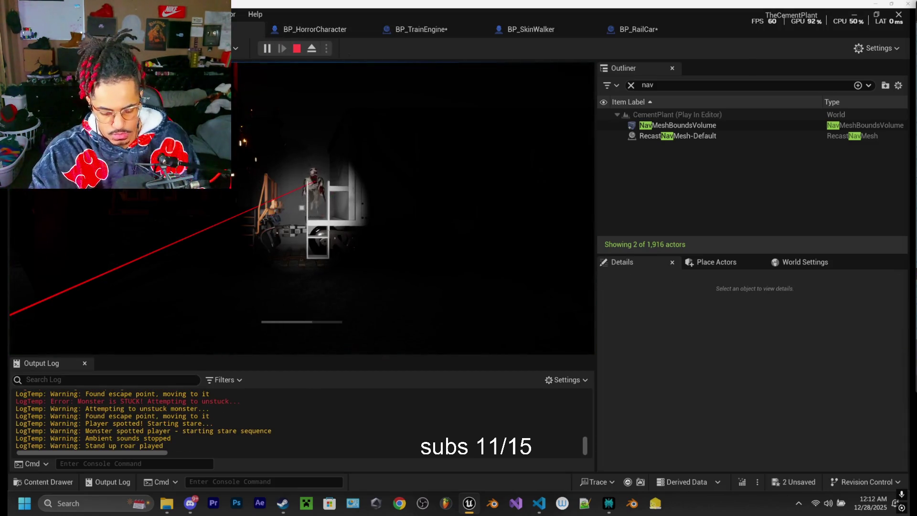
key(F8)
drag(301, 207, 301, 207)
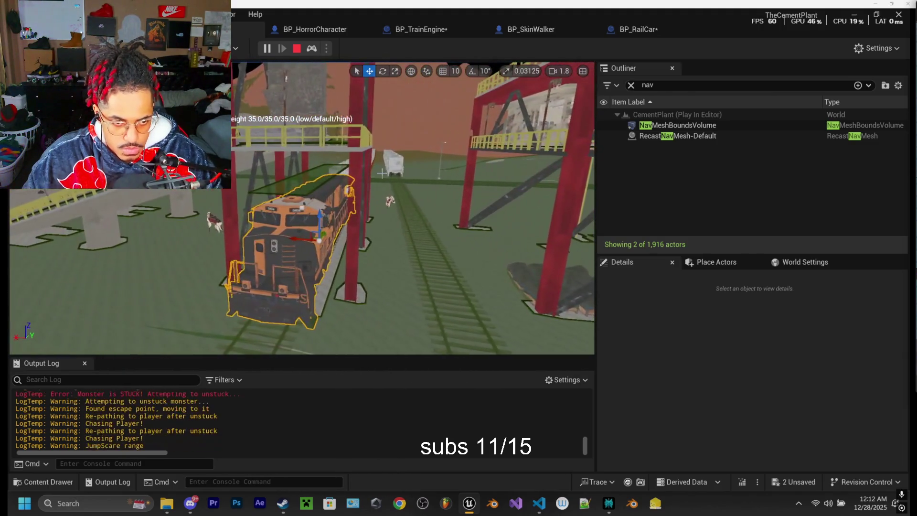
key(Escape)
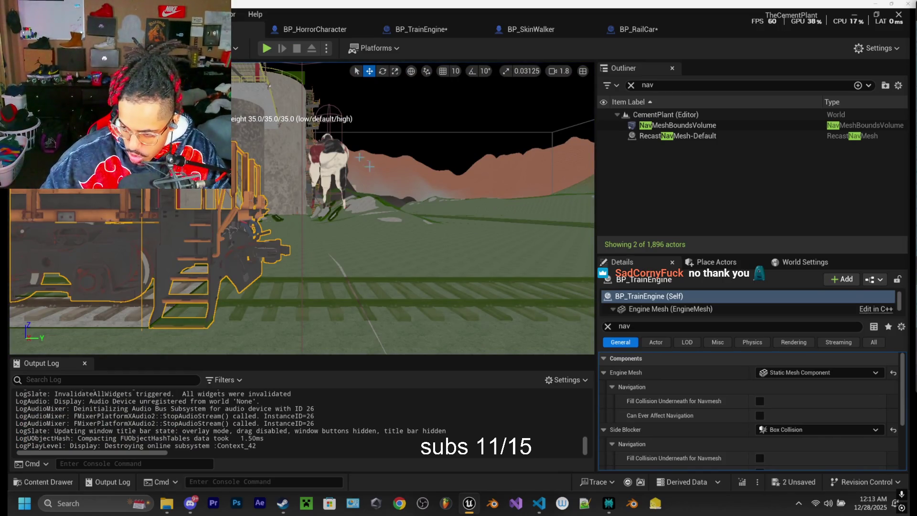
Step: Save the unsaved BP_RailCar and BP_TrainEngine blueprints with Save All
key(s)
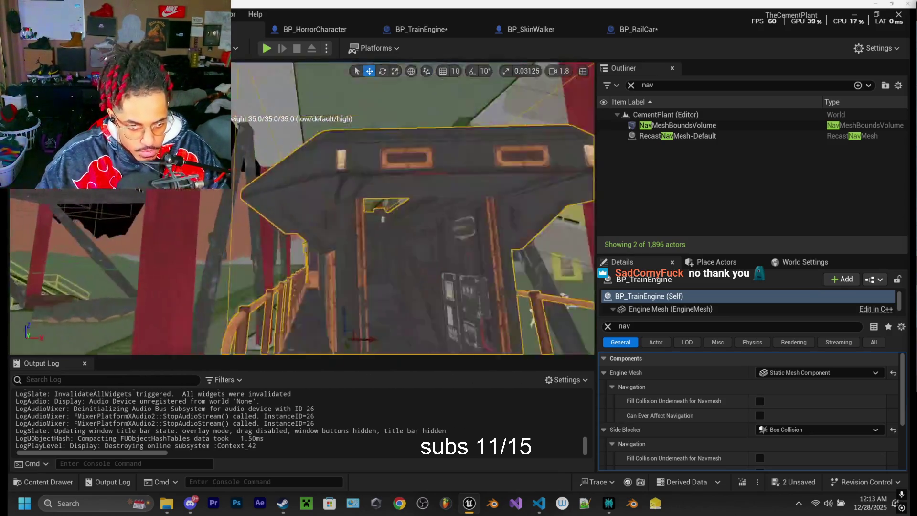
key(w)
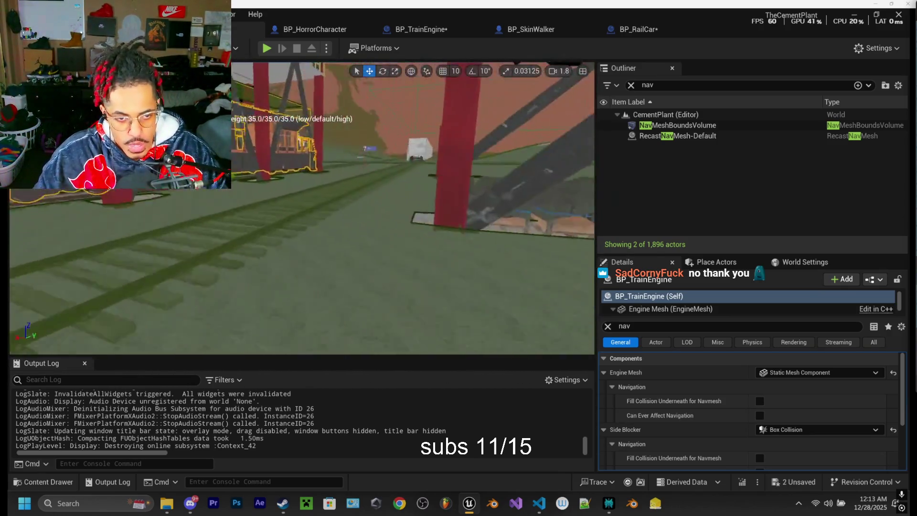
key(s)
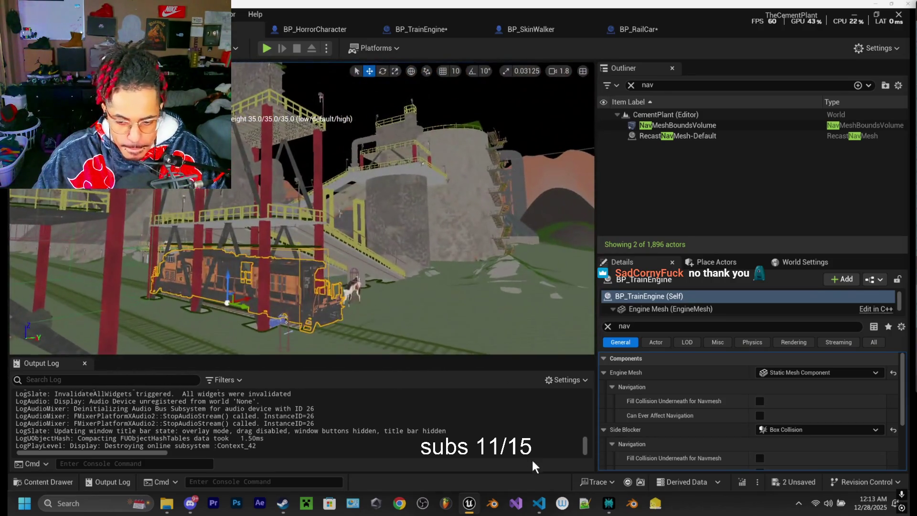
click(799, 482)
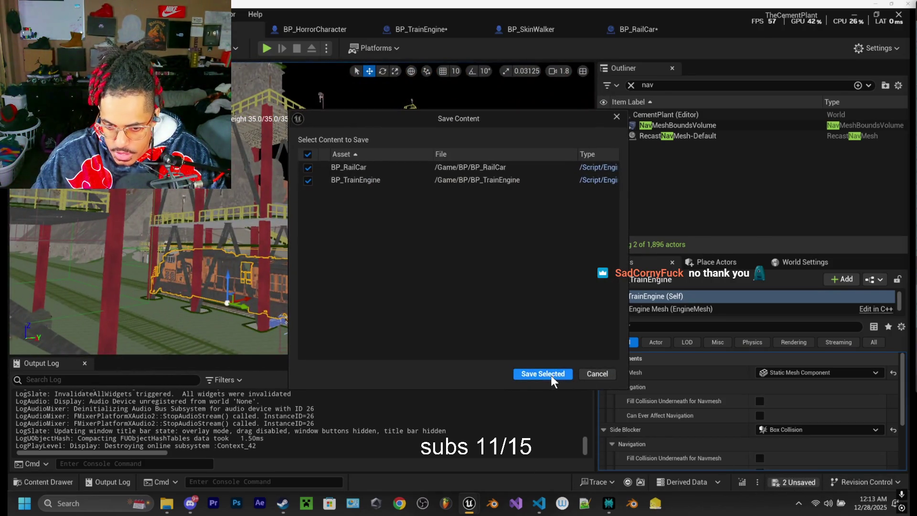
click(549, 374)
Step: Fly the viewport around the red tower to inspect the train engine and track
key(w)
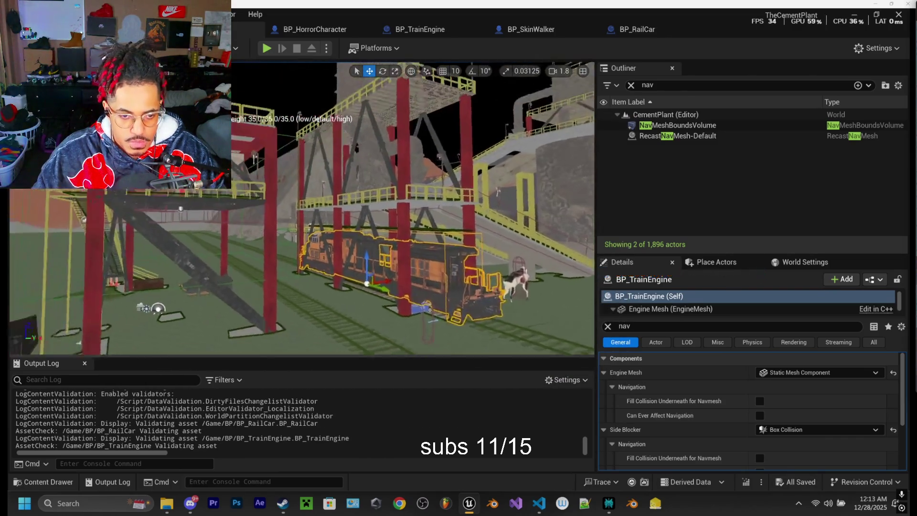
key(s)
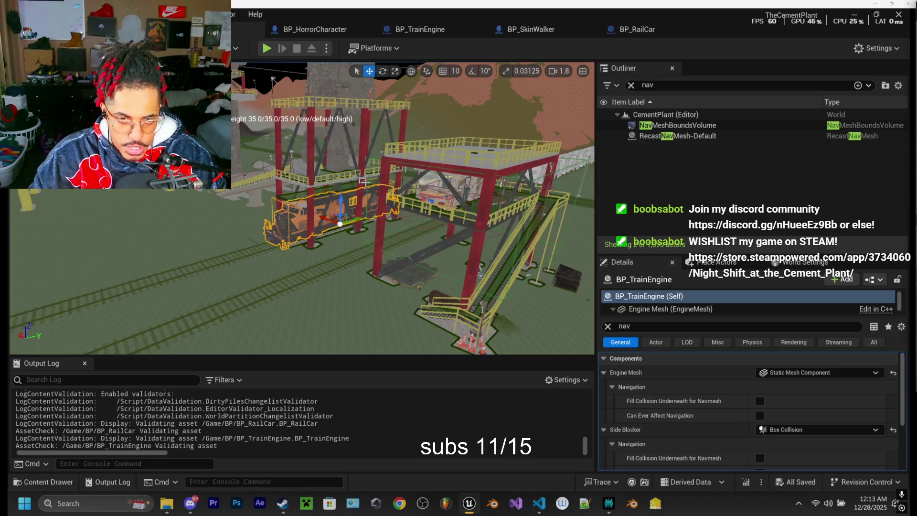
mouse_move(363, 181)
mouse_down()
mouse_move(304, 109)
mouse_move(287, 108)
mouse_move(436, 116)
mouse_up()
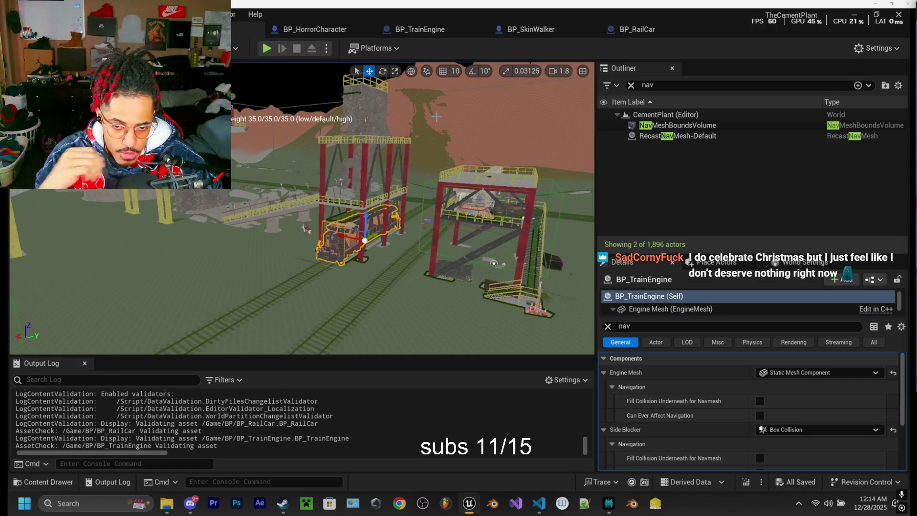
drag(494, 262, 474, 246)
drag(357, 191, 357, 201)
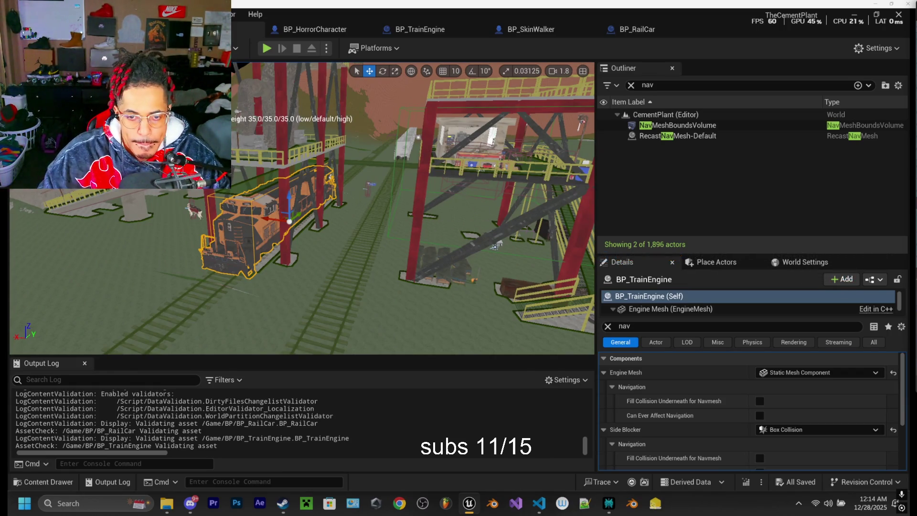
mouse_move(495, 246)
mouse_down()
mouse_move(485, 218)
mouse_move(456, 215)
mouse_move(366, 82)
mouse_move(268, 136)
mouse_move(344, 136)
mouse_move(316, 136)
mouse_up()
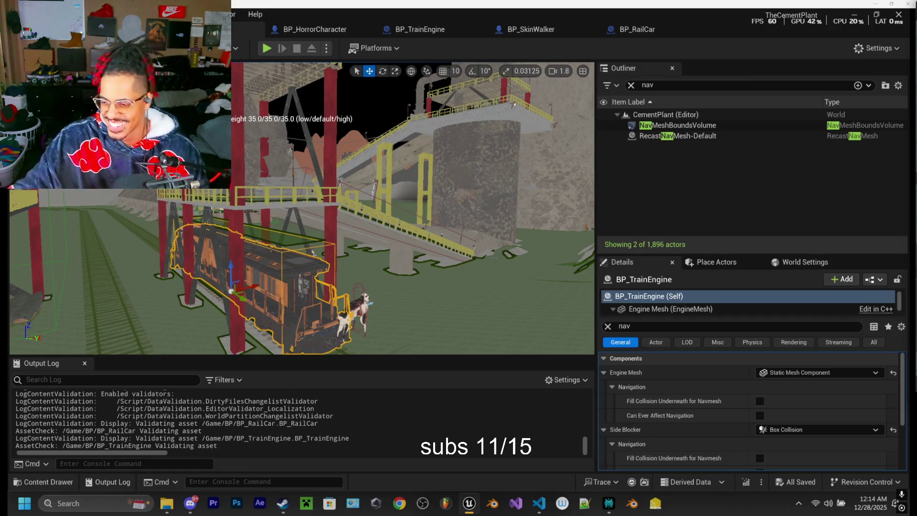
mouse_move(450, 176)
mouse_down()
mouse_move(416, 181)
mouse_move(393, 220)
mouse_up()
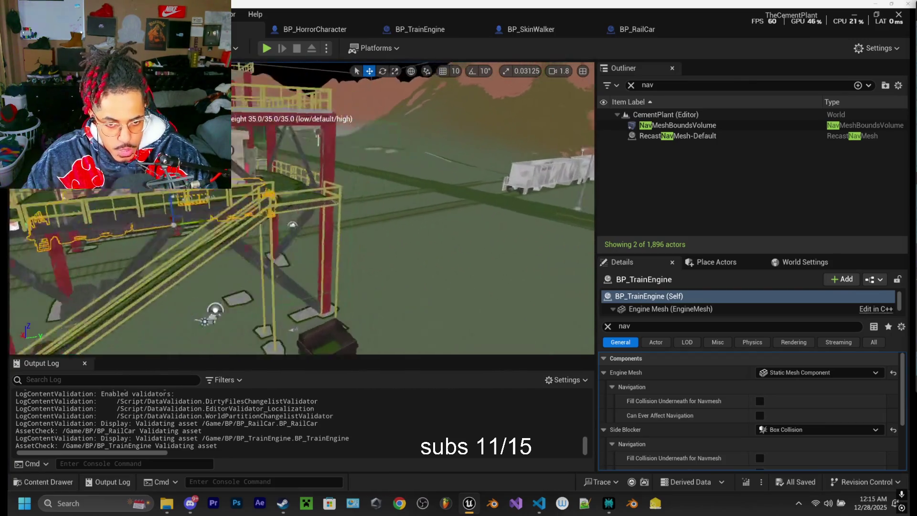
mouse_move(142, 249)
mouse_down()
mouse_move(205, 246)
mouse_move(142, 249)
mouse_move(141, 230)
mouse_move(142, 281)
mouse_up()
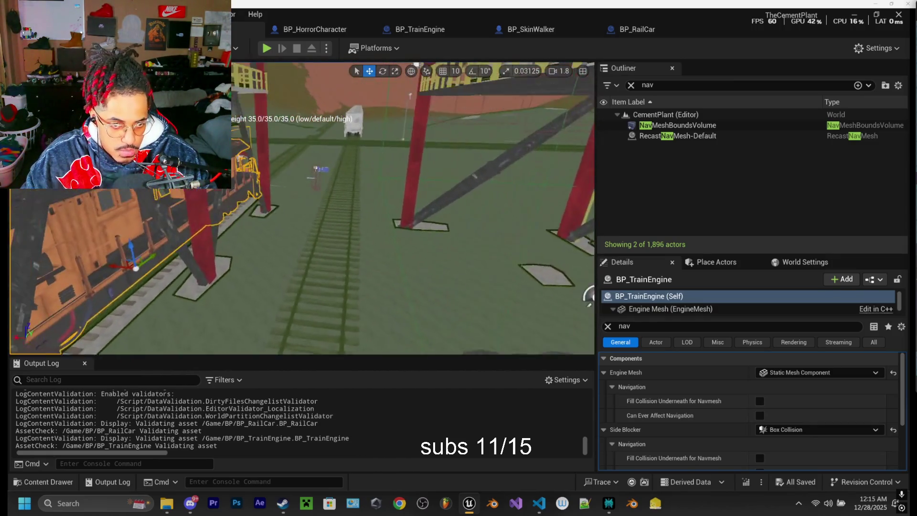
mouse_move(589, 295)
mouse_down()
mouse_move(483, 268)
mouse_move(450, 220)
mouse_up()
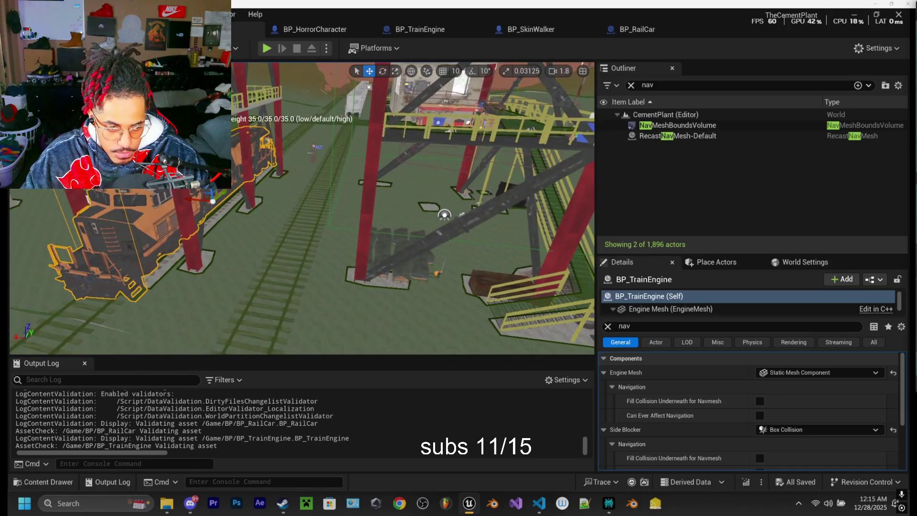